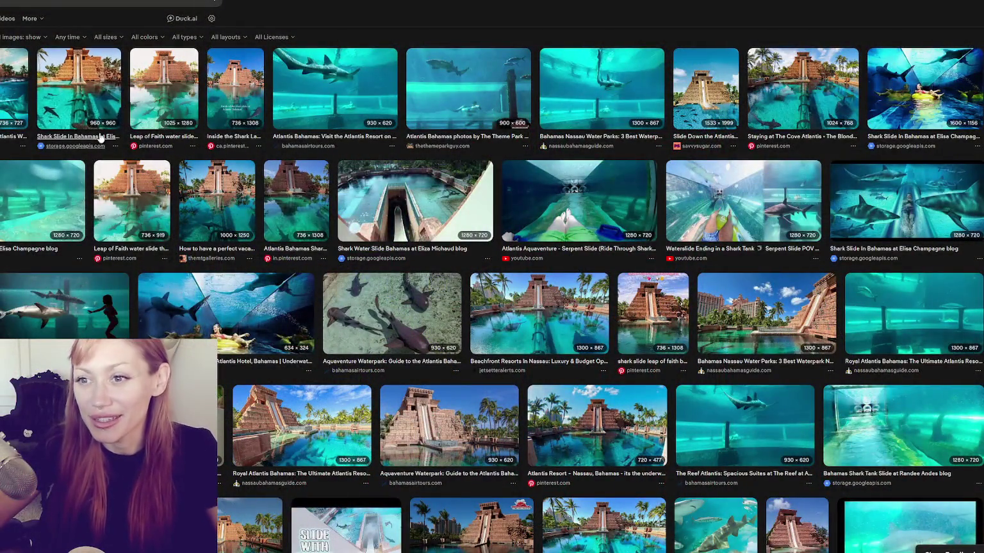
# Open the Shark Slide In Bahamas picture full-size in a new browser tab.
pyautogui.click(83, 90)
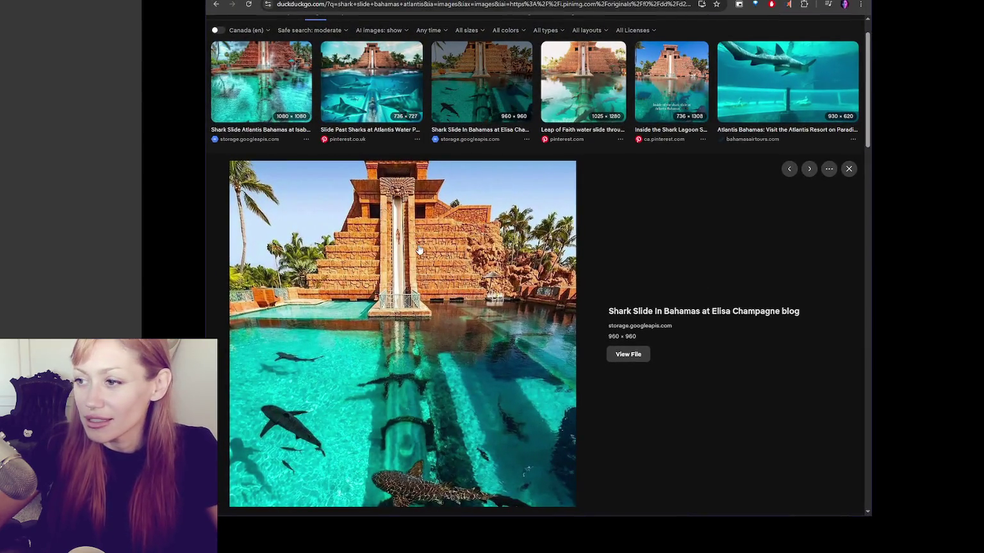
pyautogui.rightClick(418, 246)
pyautogui.click(449, 382)
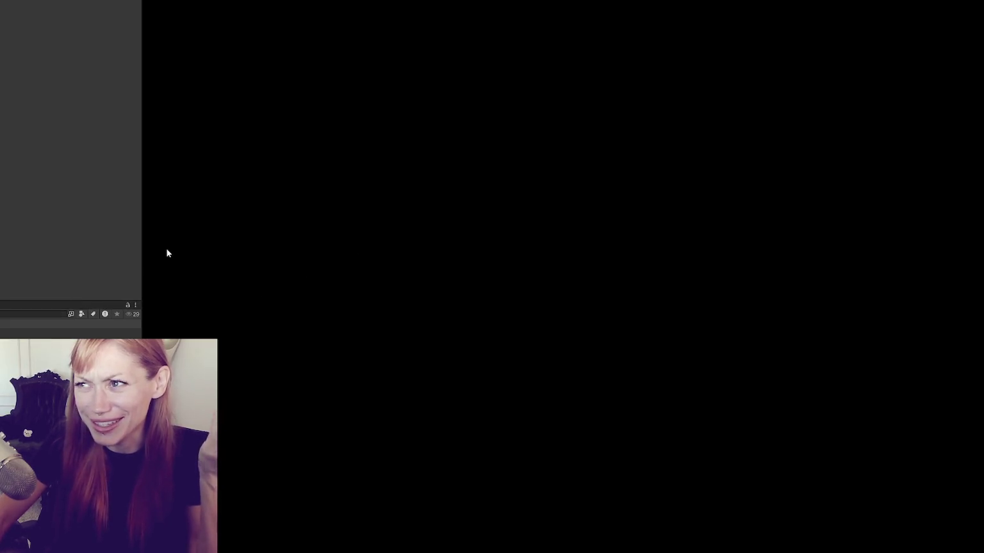
# Narrow the left panel and launch STRAIN from its main menu in DEV MODE.
pyautogui.moveTo(140, 202); pyautogui.dragTo(98, 202)
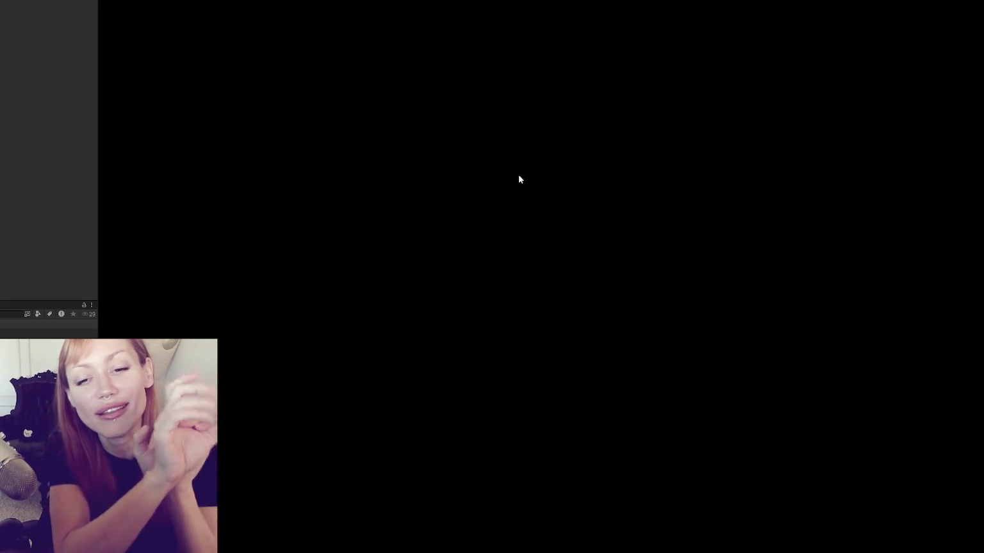
pyautogui.click(533, 334)
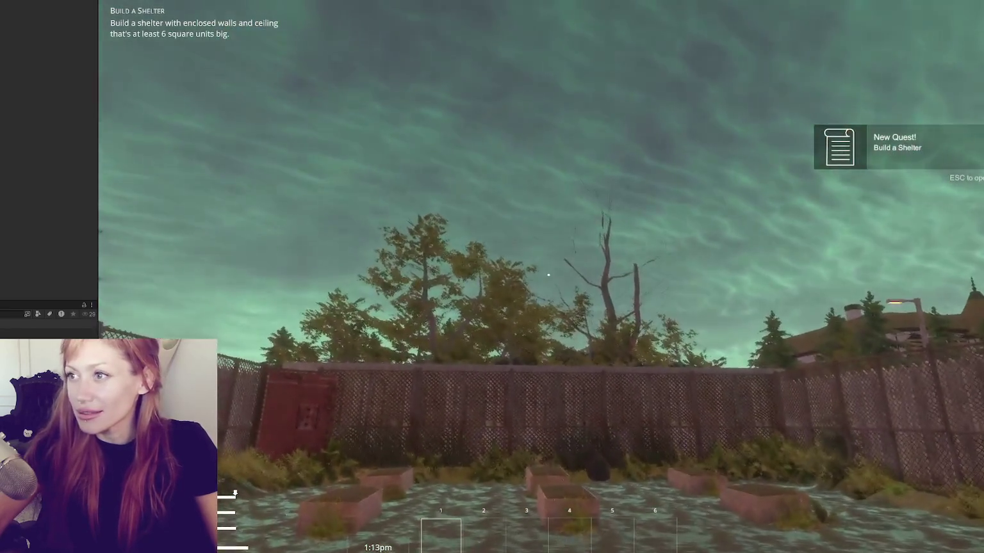
# Punch in-game, open the pause menu with Esc, and widen the side panel to the inspector.
pyautogui.click(548, 275)
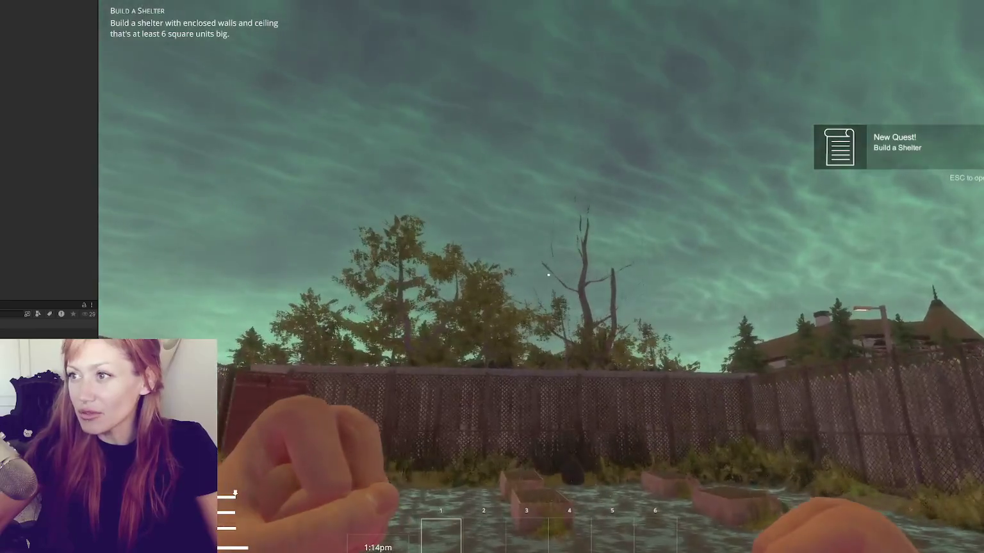
pyautogui.press('Escape')
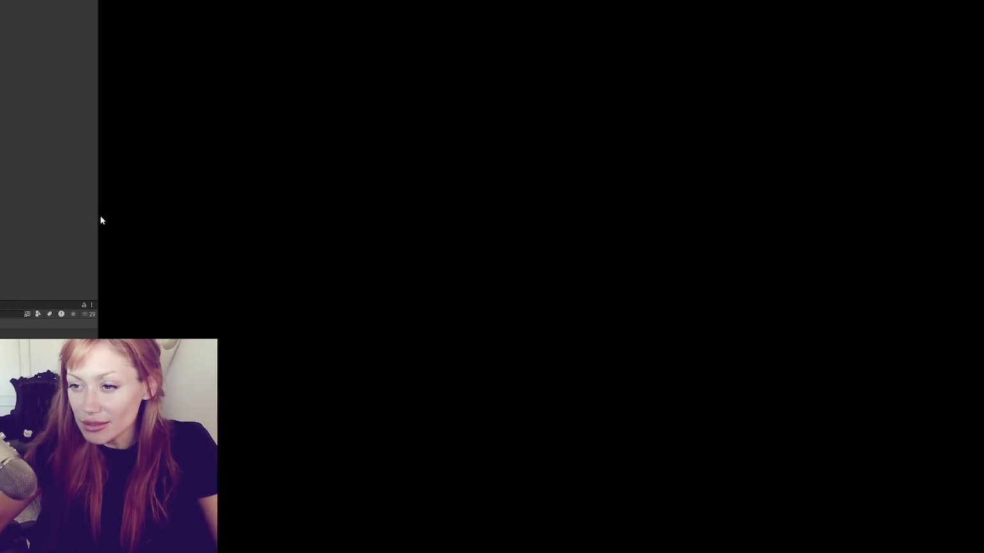
pyautogui.moveTo(99, 220); pyautogui.dragTo(229, 217)
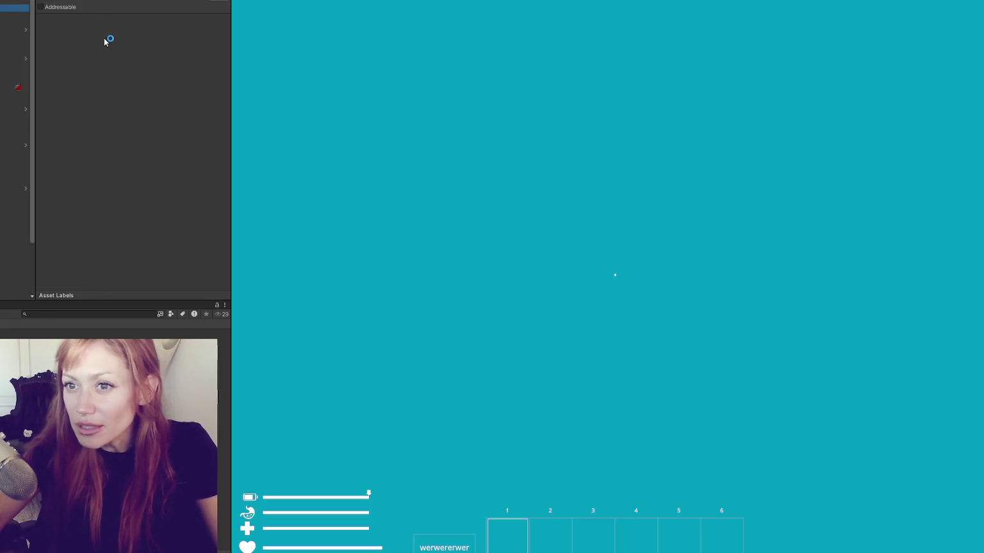
pyautogui.scroll(-8, 93, 176)
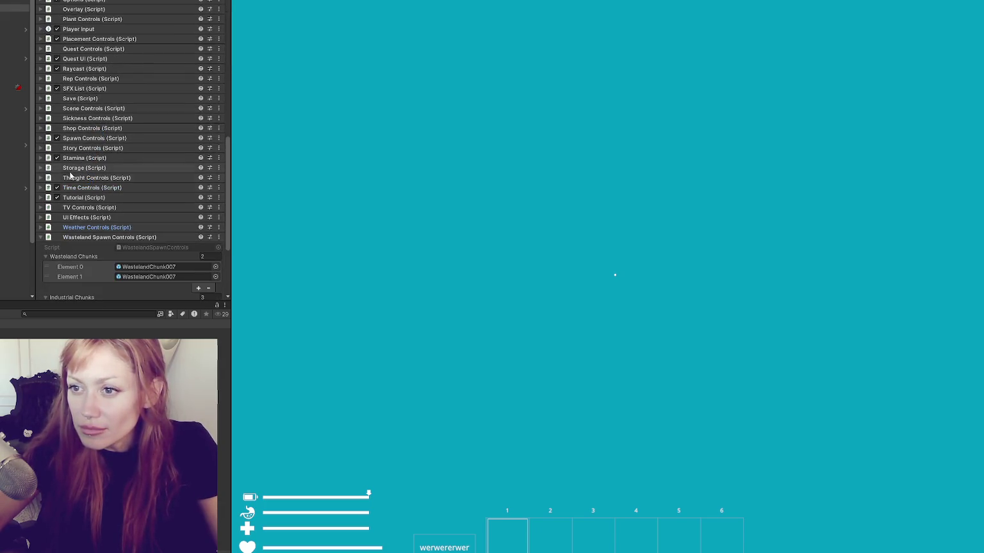
pyautogui.click(74, 238)
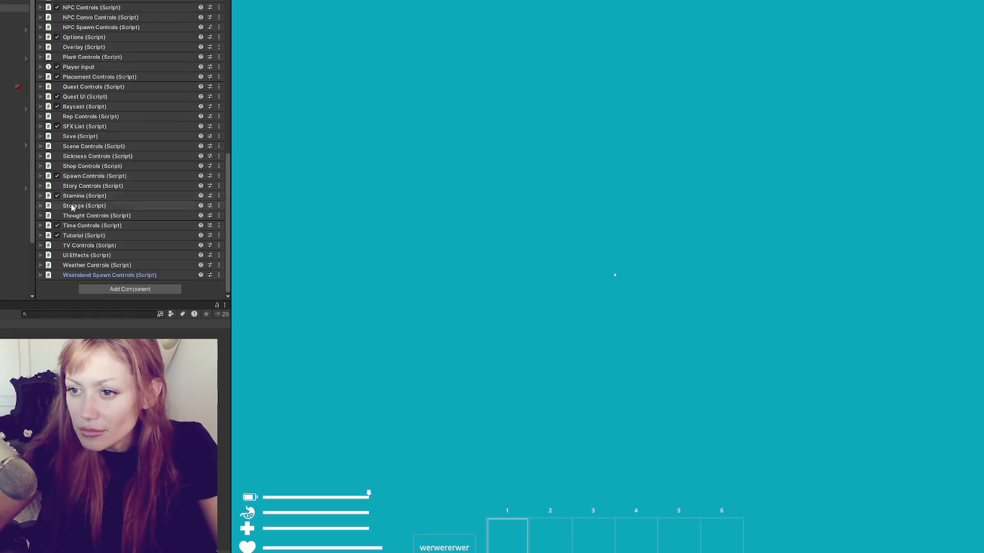
pyautogui.scroll(5, 89, 149)
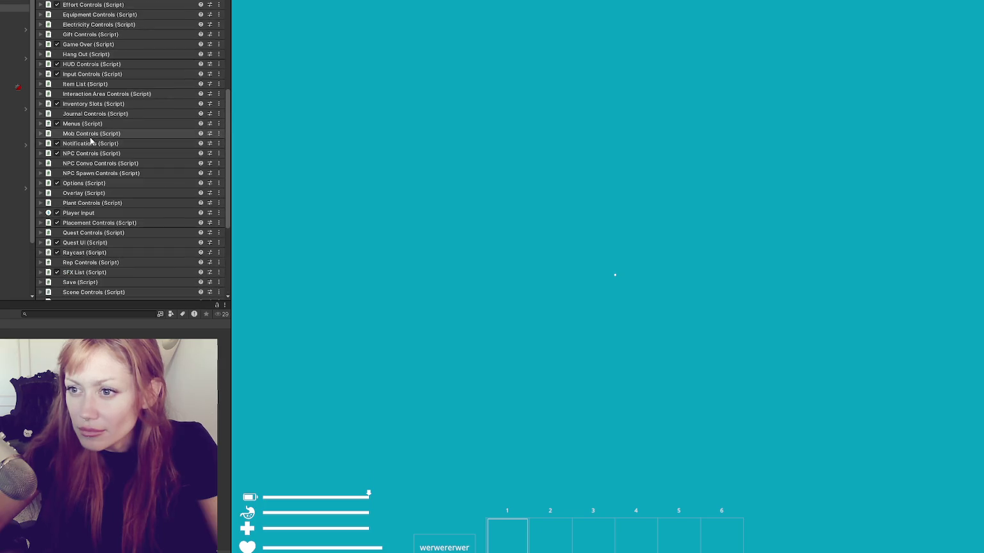
pyautogui.click(87, 165)
pyautogui.click(87, 155)
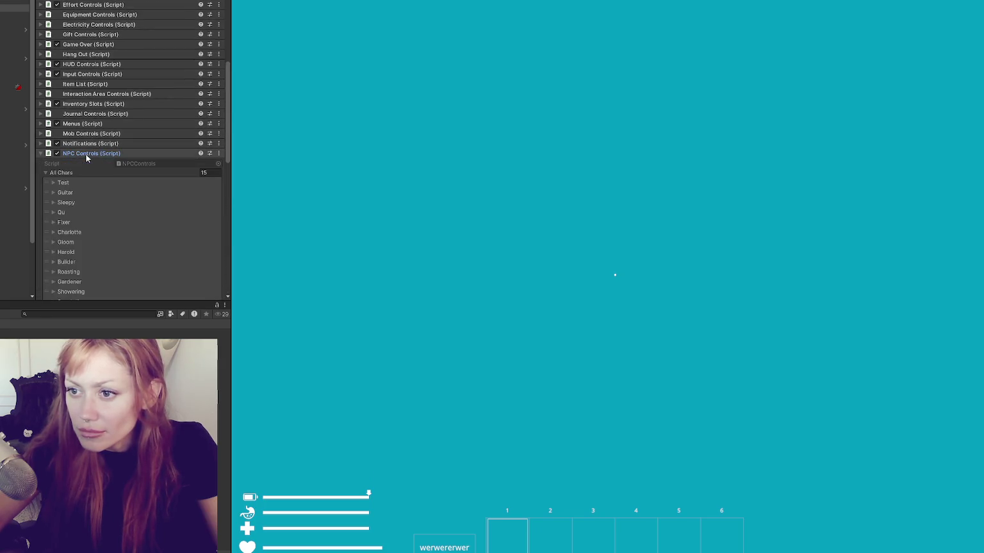
pyautogui.scroll(-4, 87, 155)
pyautogui.click(63, 200)
pyautogui.scroll(-2, 116, 178)
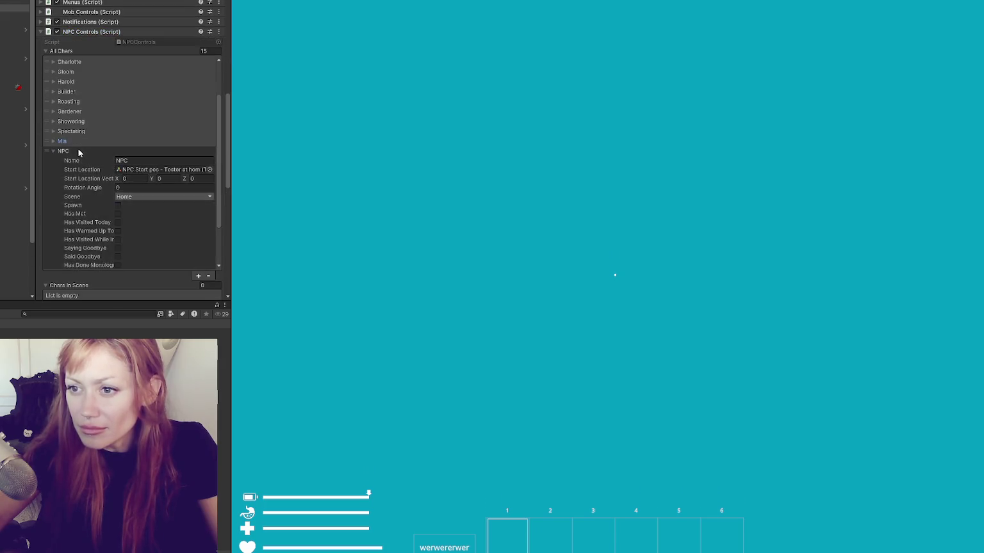
pyautogui.scroll(5, 87, 154)
pyautogui.click(67, 178)
pyautogui.scroll(6, 68, 178)
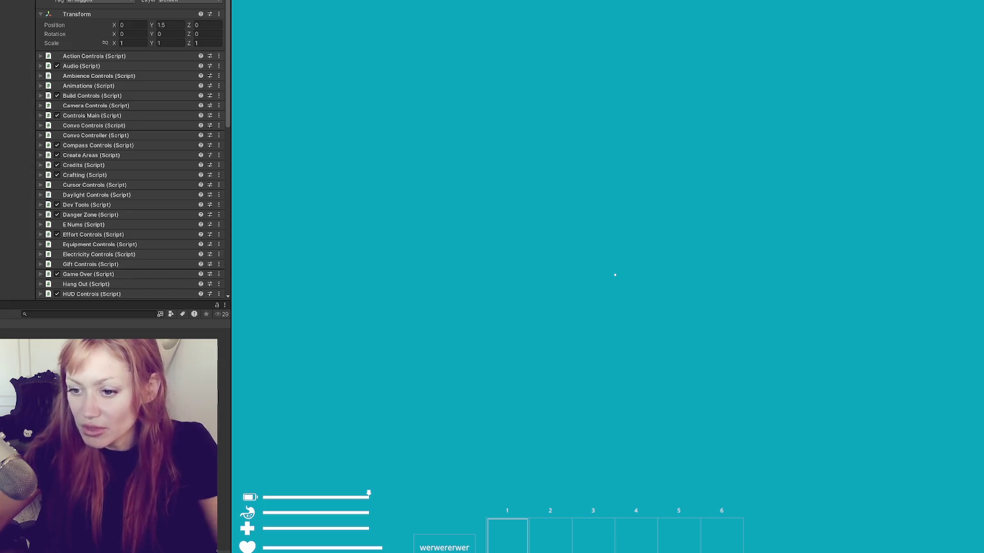
# Load the night-time yard scene additively, then exit Play mode with Ctrl+P.
pyautogui.rightClick(2, 129)
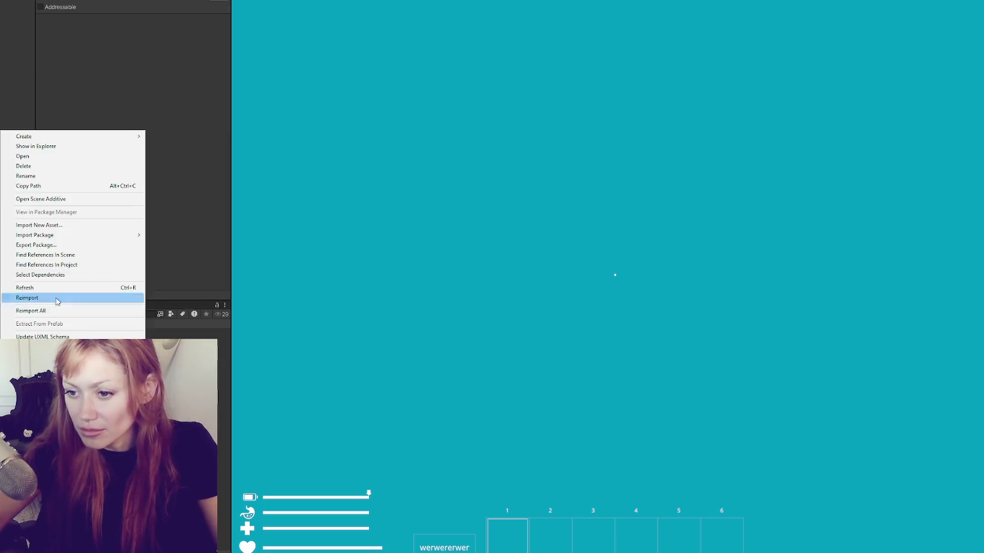
pyautogui.click(93, 198)
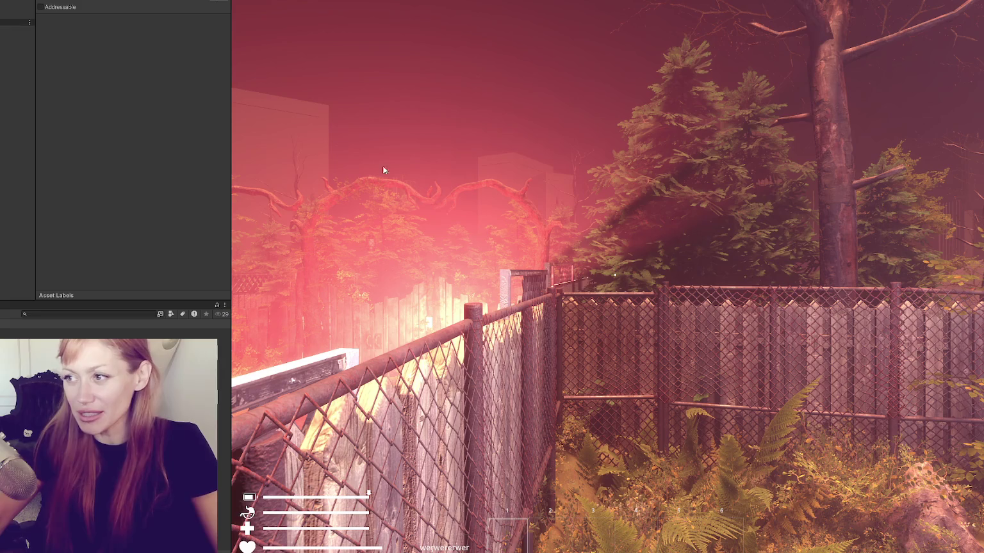
pyautogui.hotkey('ctrl', 'p')
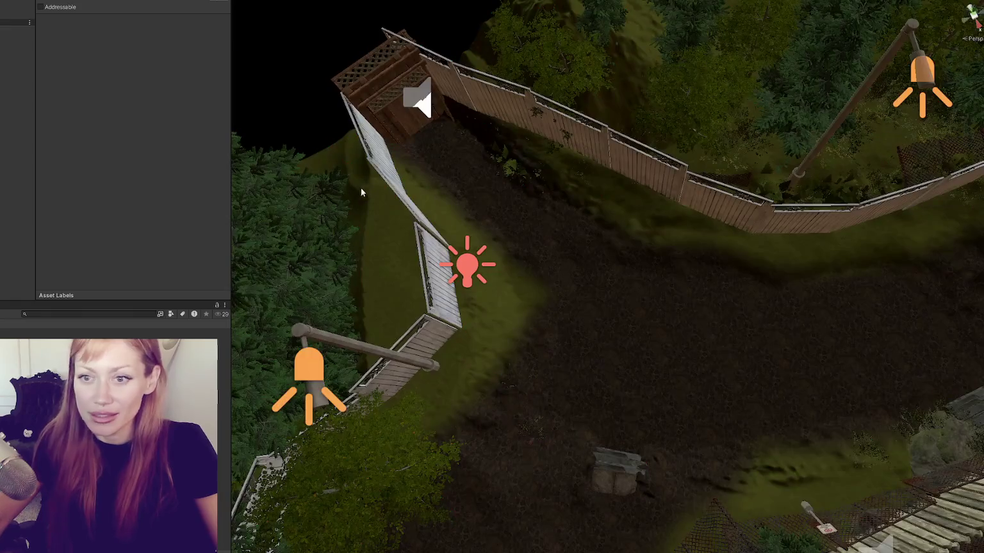
# Give the dirt-path point light radius 0.5, a saturated orange-red filter and 10000 lux intensity.
pyautogui.scroll(-5, 569, 264)
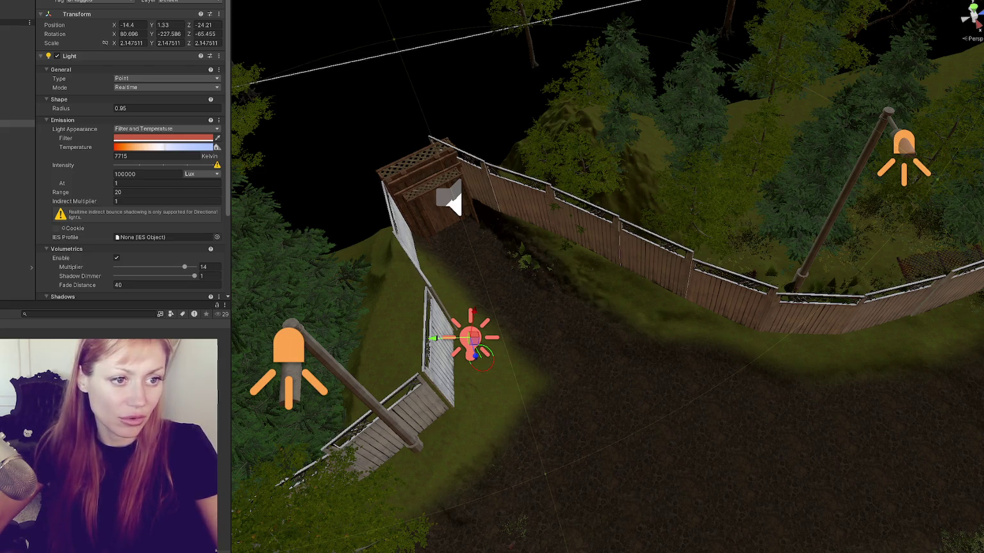
pyautogui.scroll(5, 538, 336)
pyautogui.scroll(-1, 538, 385)
pyautogui.click(666, 40)
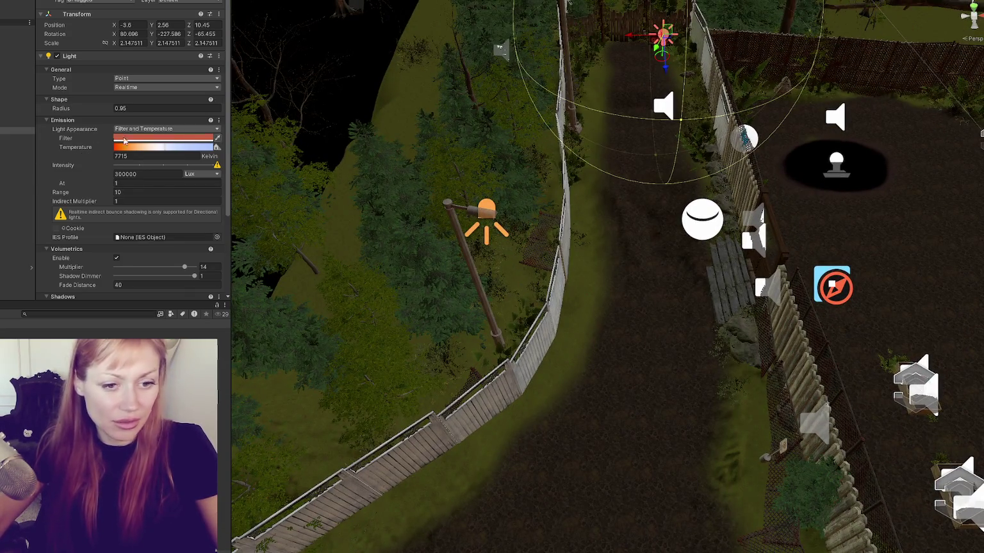
pyautogui.click(138, 107)
pyautogui.write('0.5')
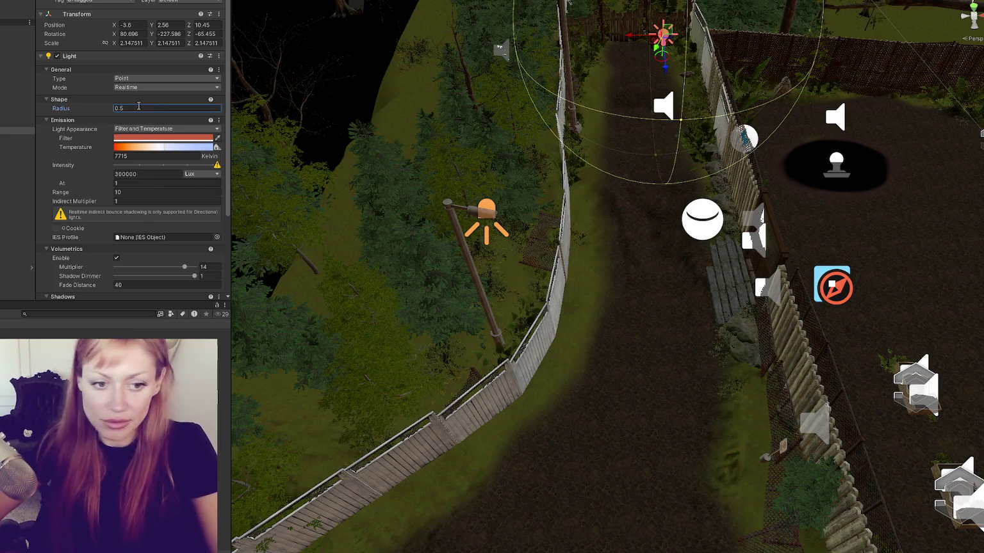
pyautogui.click(164, 138)
pyautogui.moveTo(204, 192)
pyautogui.mouseDown()
pyautogui.moveTo(214, 185)
pyautogui.moveTo(238, 200)
pyautogui.mouseUp()
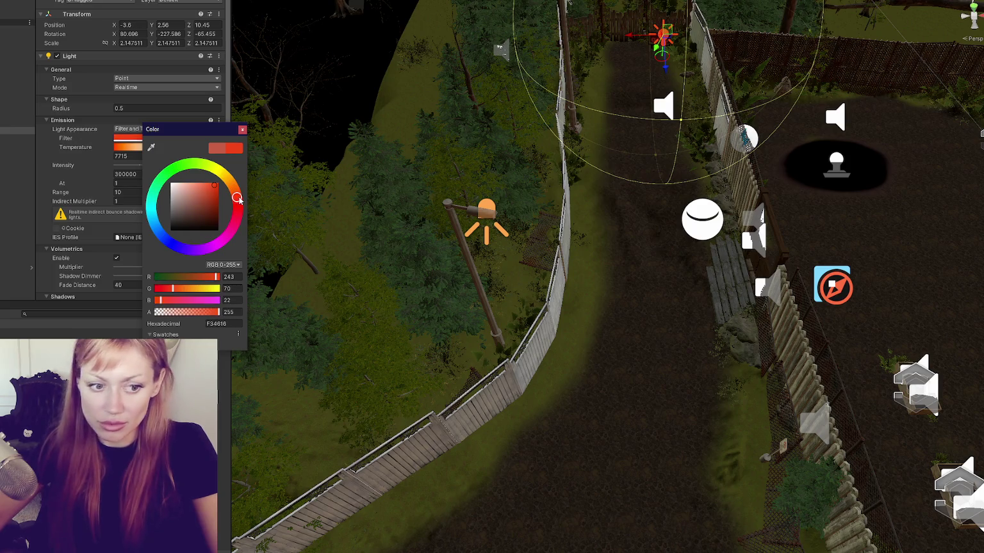
pyautogui.click(242, 131)
pyautogui.click(159, 175)
pyautogui.write('10000')
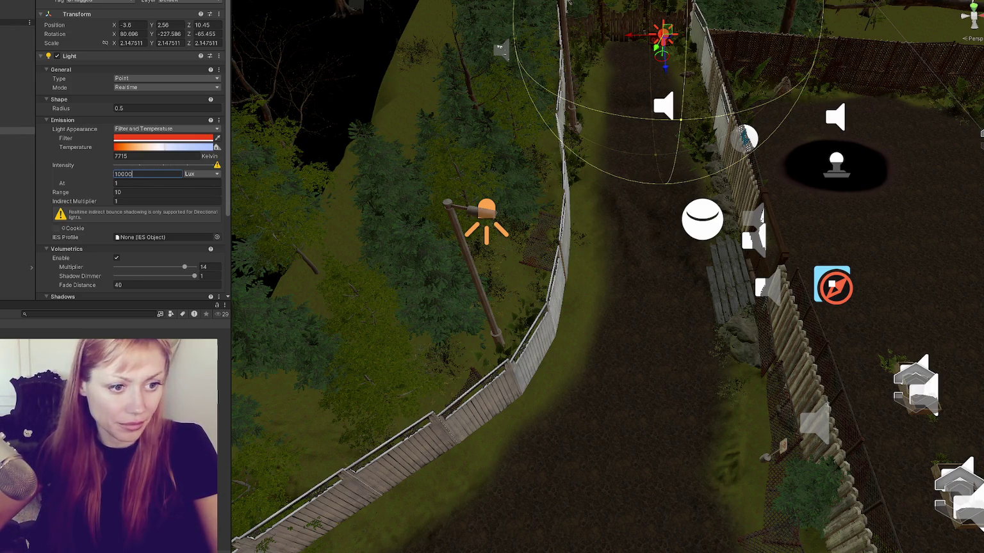
pyautogui.scroll(-3, 139, 188)
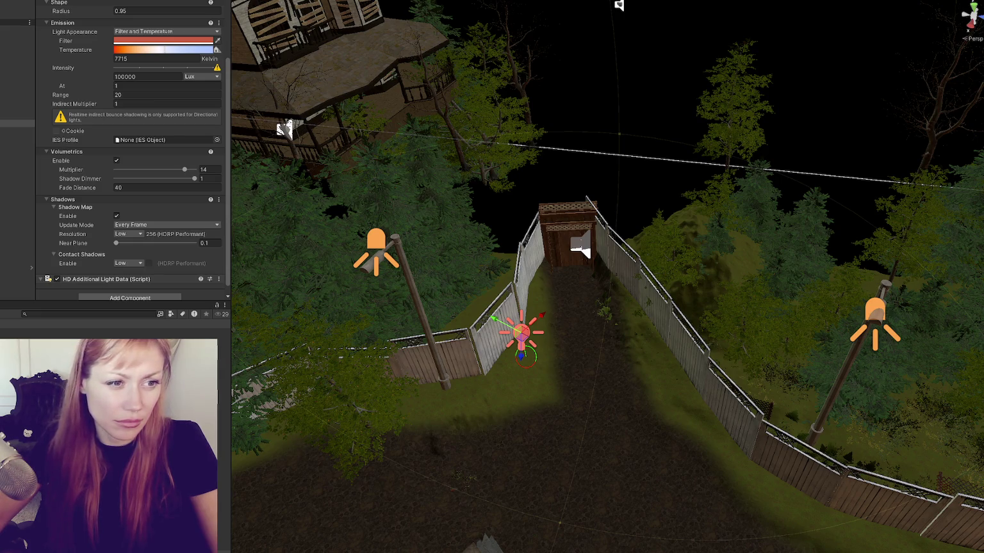
# Move the outhouse point light to position X -19, Y 0.7, Z -23.21.
pyautogui.scroll(-2, 403, 277)
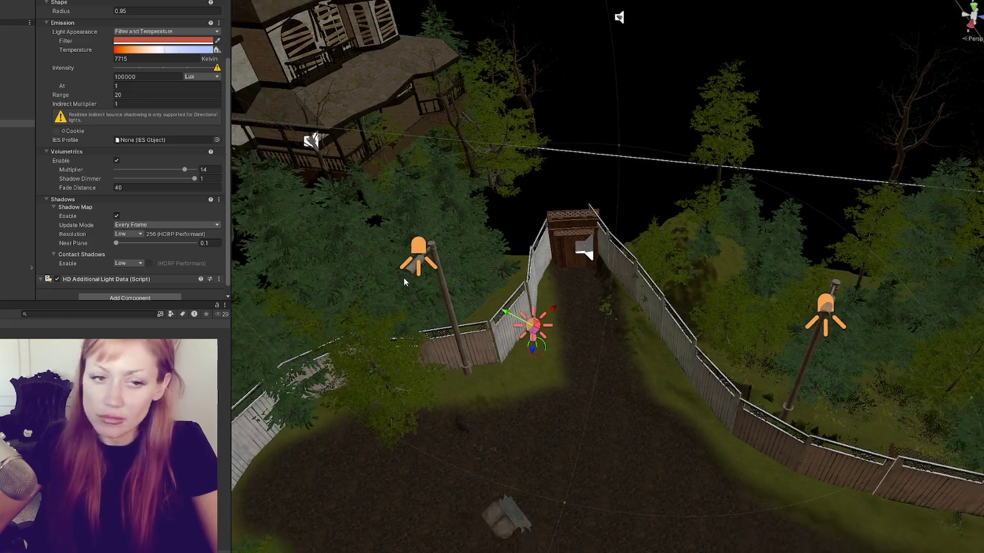
pyautogui.scroll(1, 404, 277)
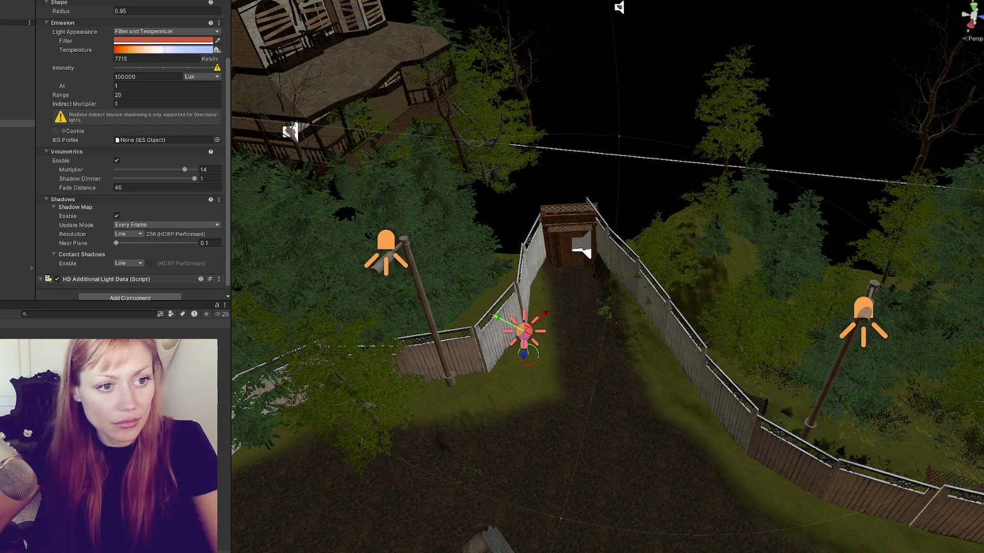
pyautogui.scroll(3, 138, 220)
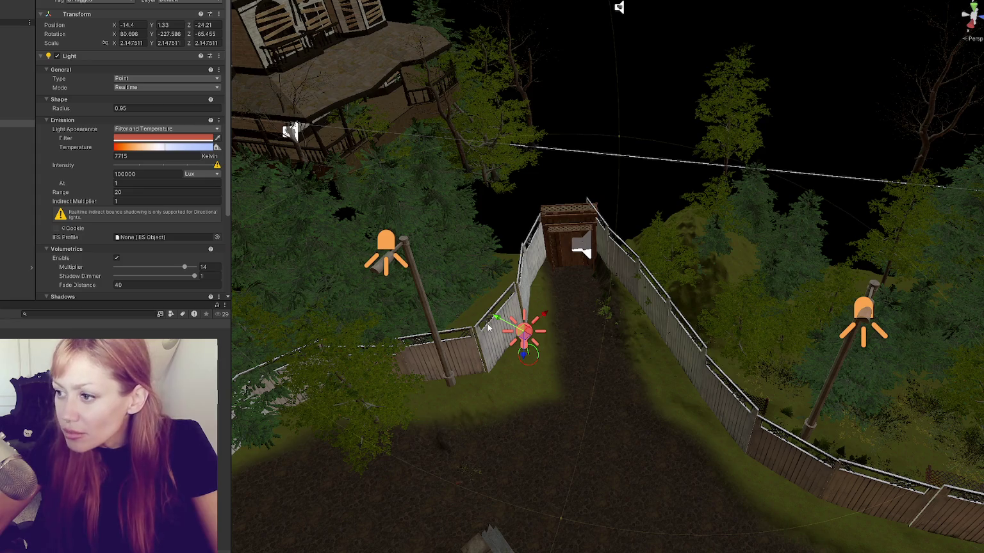
pyautogui.click(128, 25)
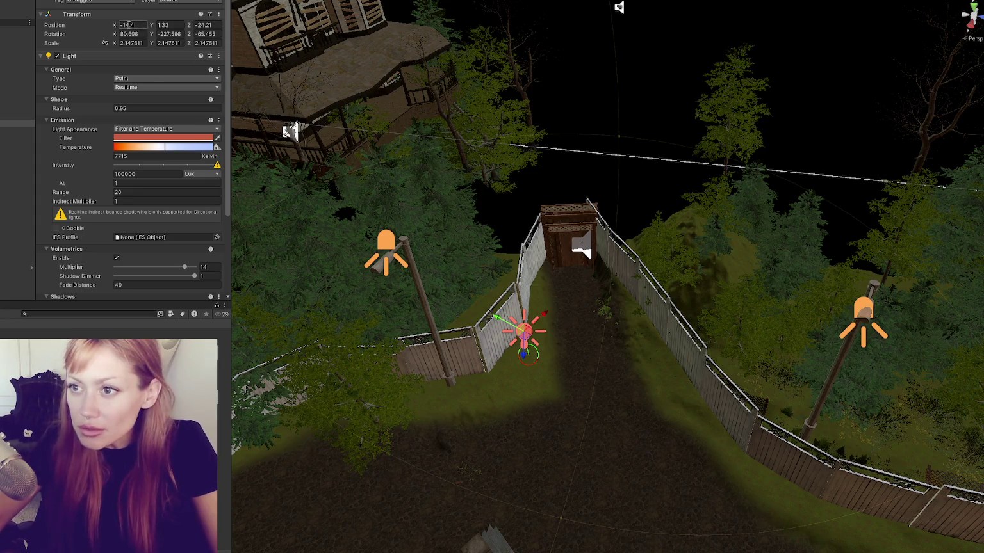
pyautogui.write('-19')
pyautogui.press('Tab')
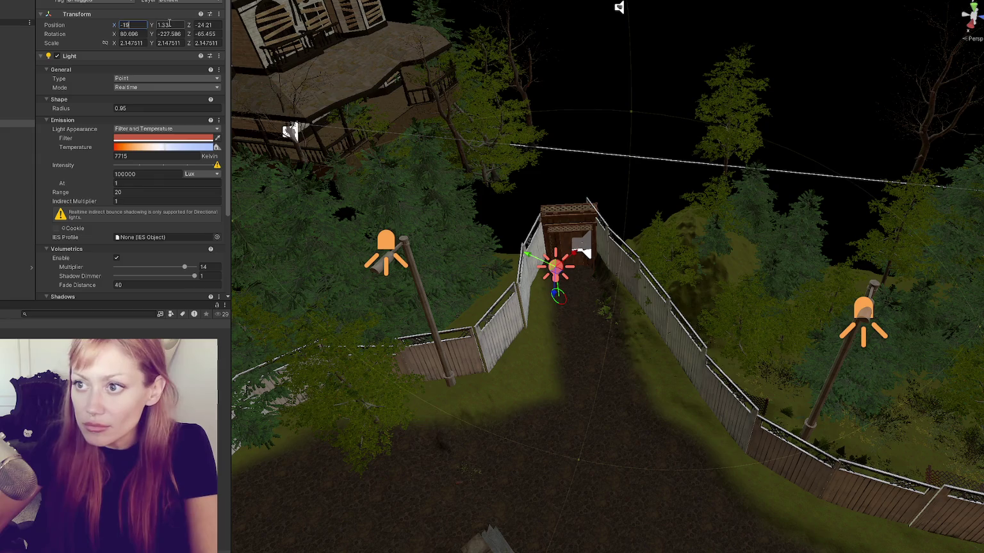
pyautogui.write('7')
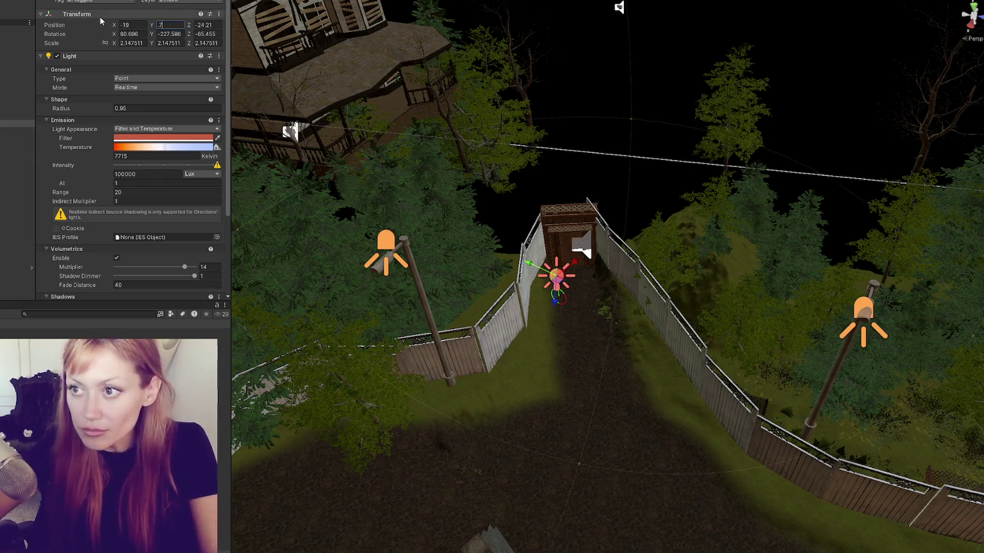
pyautogui.press('BackSpace')
pyautogui.write('0.7')
pyautogui.press('Tab')
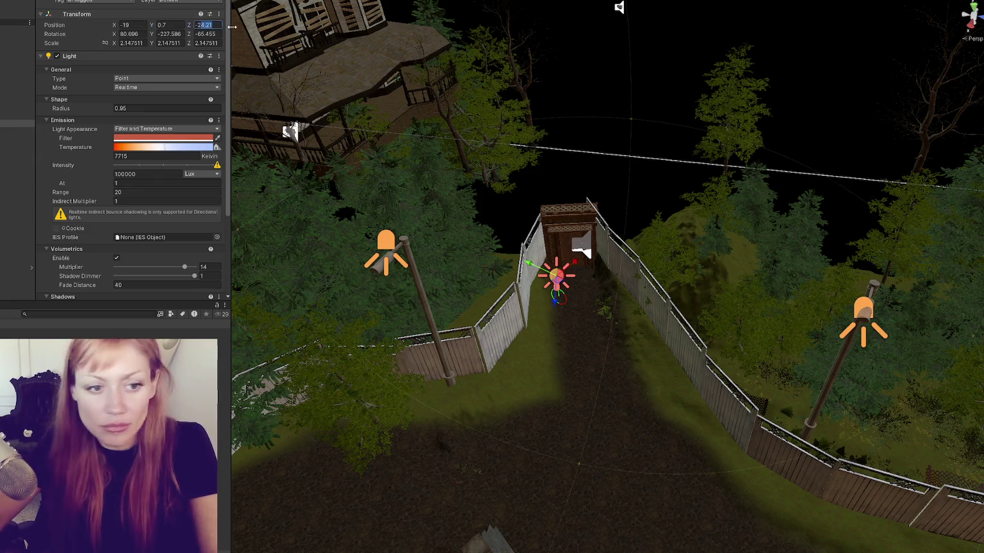
pyautogui.write('-23.21')
pyautogui.press('Return')
# Change the point light's filter colour to a deep, saturated blue.
pyautogui.click(203, 138)
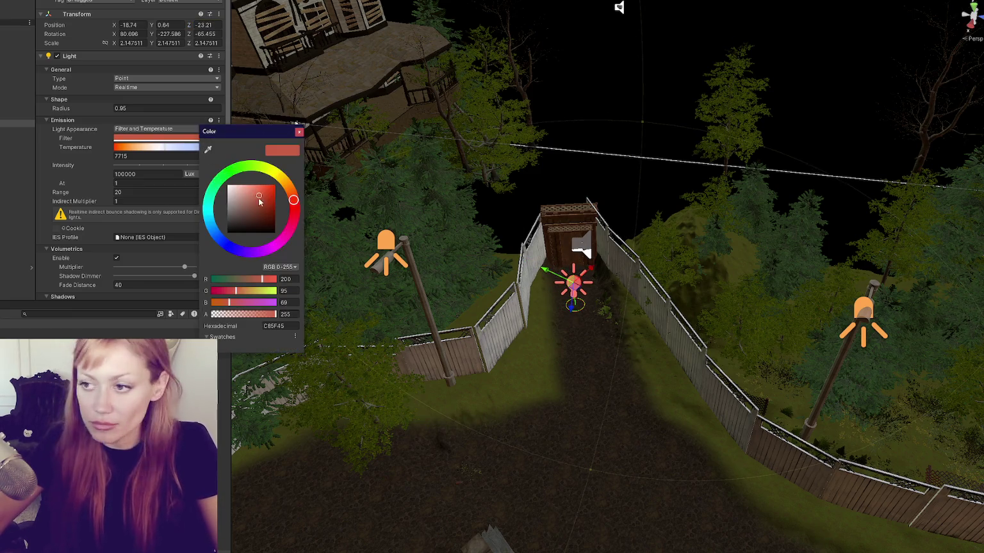
pyautogui.click(218, 238)
pyautogui.moveTo(261, 196); pyautogui.dragTo(273, 195)
pyautogui.click(299, 132)
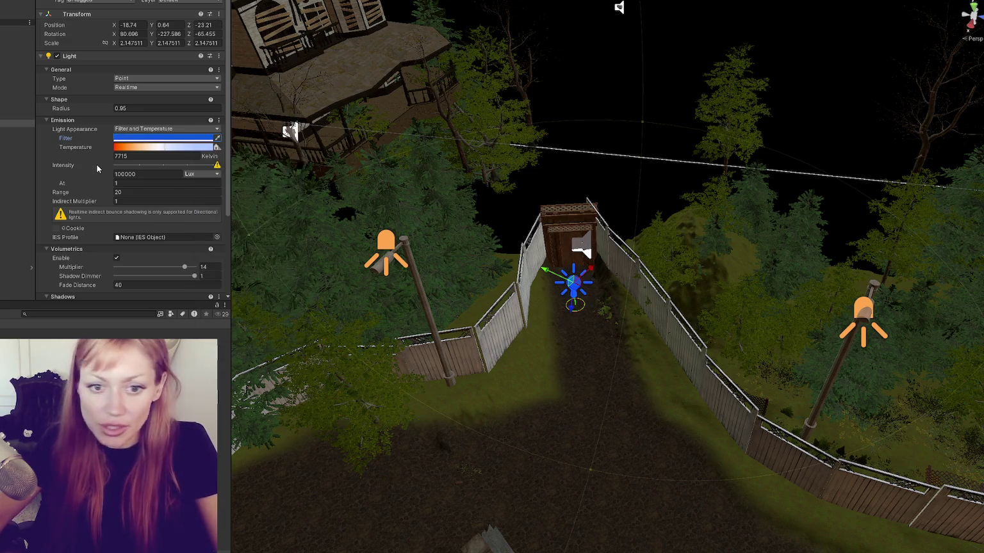
# Set the point light to 50000 lux intensity, range 15 and radius 1.
pyautogui.click(140, 173)
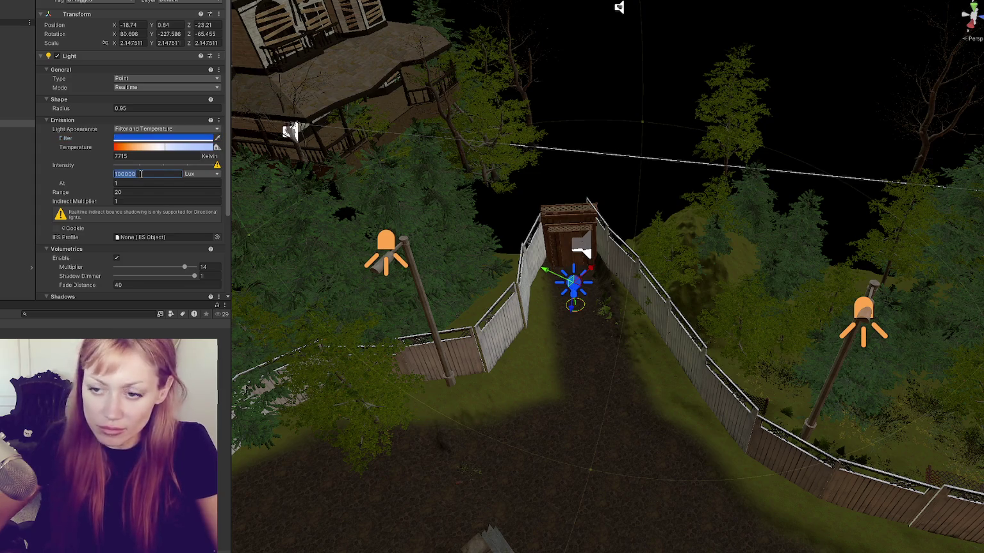
pyautogui.write('50000')
pyautogui.click(152, 192)
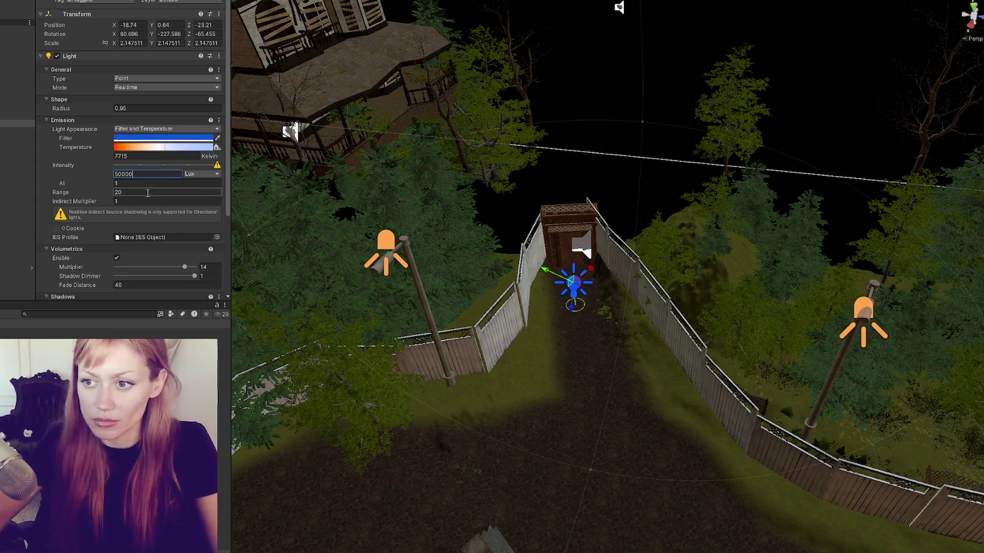
pyautogui.write('15')
pyautogui.click(167, 108)
pyautogui.write('1')
pyautogui.scroll(-3, 173, 135)
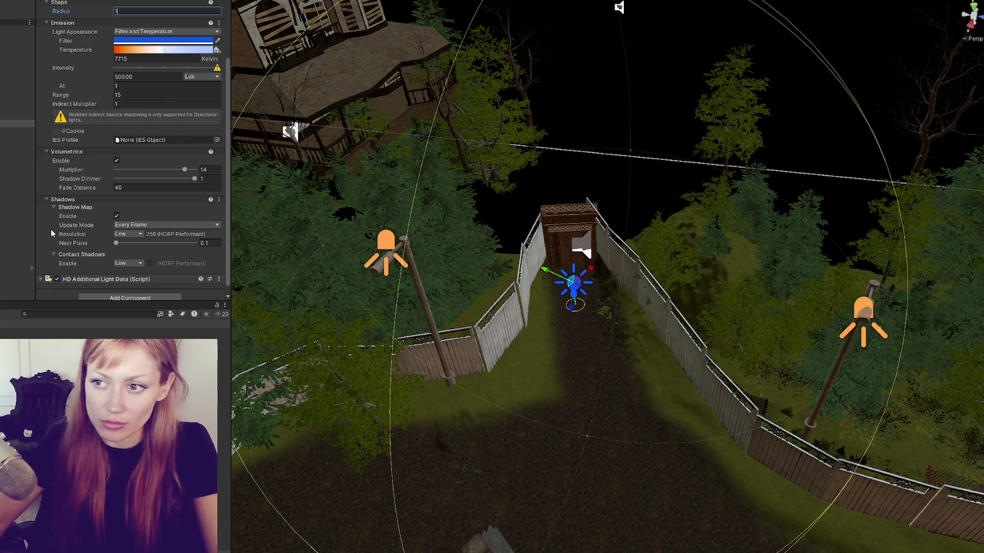
# Frame the streetlight's spot light in the Scene view, then select the directional Sun light.
pyautogui.click(392, 245)
pyautogui.moveTo(401, 244); pyautogui.dragTo(831, 258)
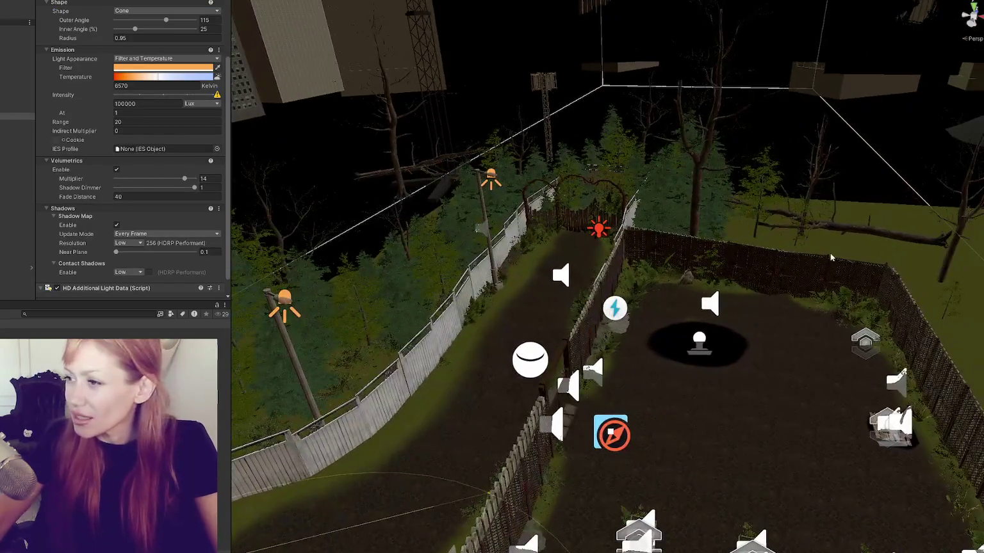
pyautogui.press('f')
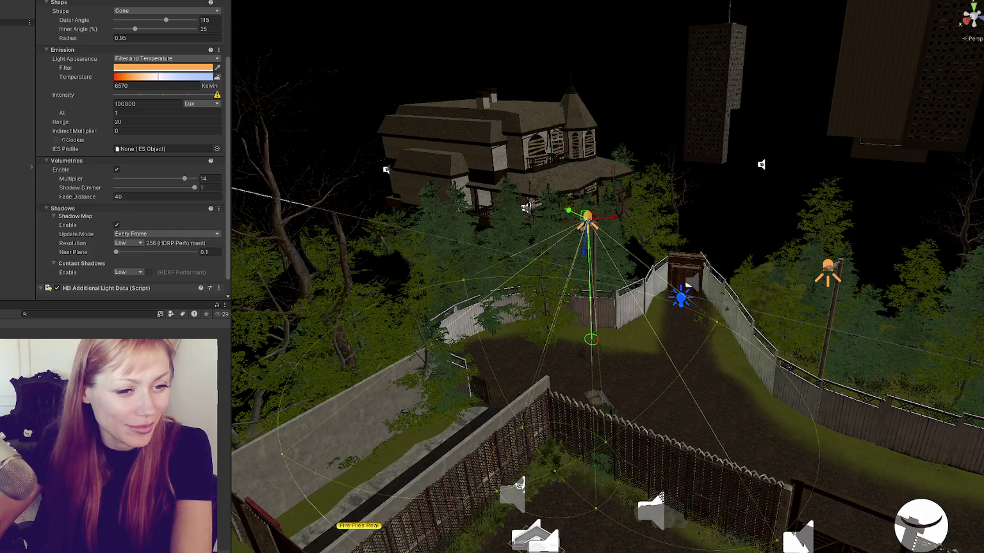
pyautogui.scroll(-3, 16, 84)
pyautogui.click(16, 36)
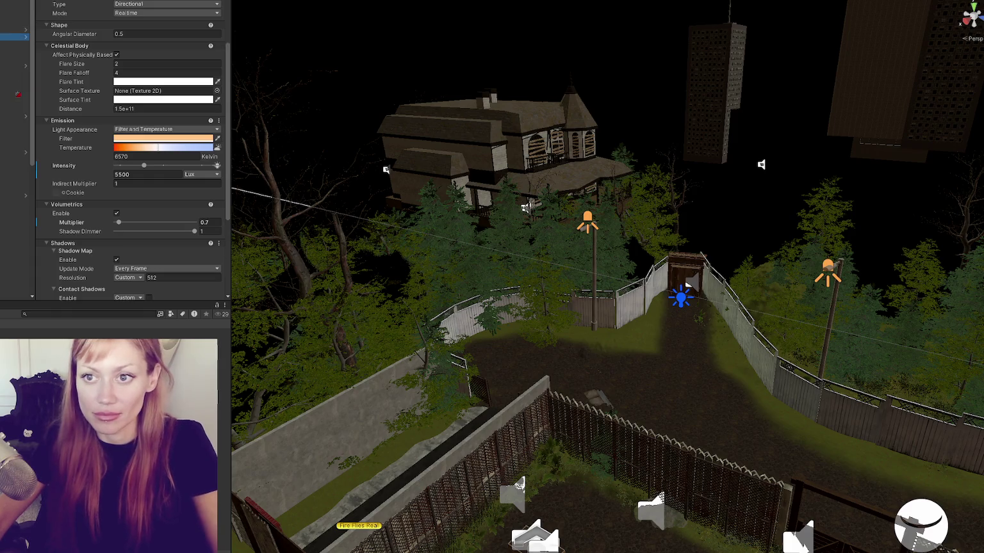
# Unpack the Sun prefab in the Hierarchy.
pyautogui.scroll(5, 128, 148)
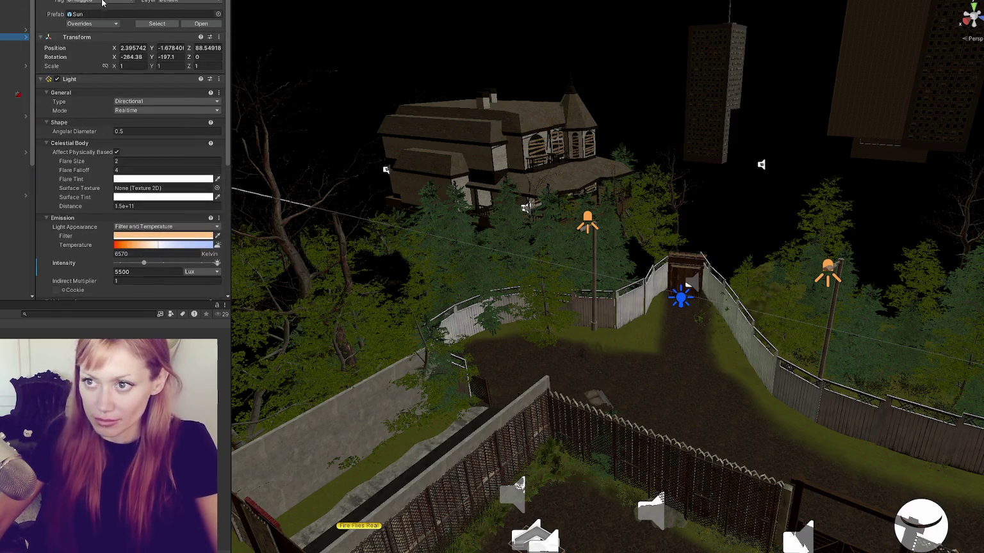
pyautogui.rightClick(13, 36)
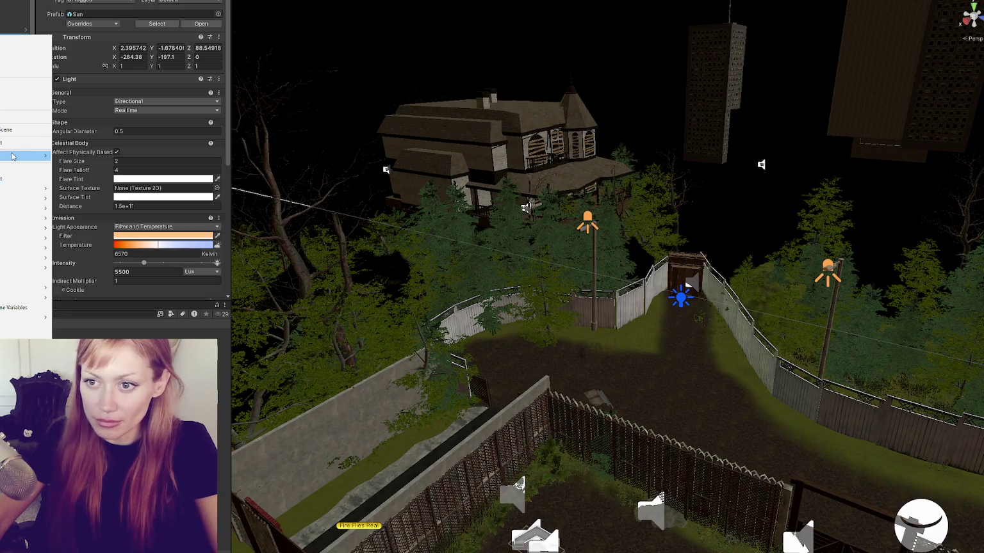
pyautogui.moveTo(38, 156)
pyautogui.click(112, 225)
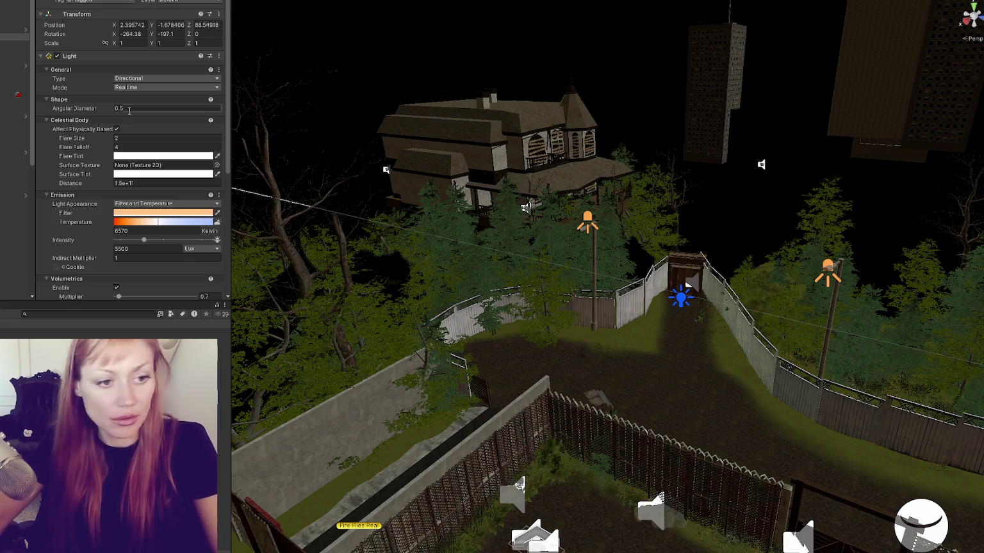
# Tint the Sun's Filter colour a saturated blue.
pyautogui.scroll(-3, 128, 154)
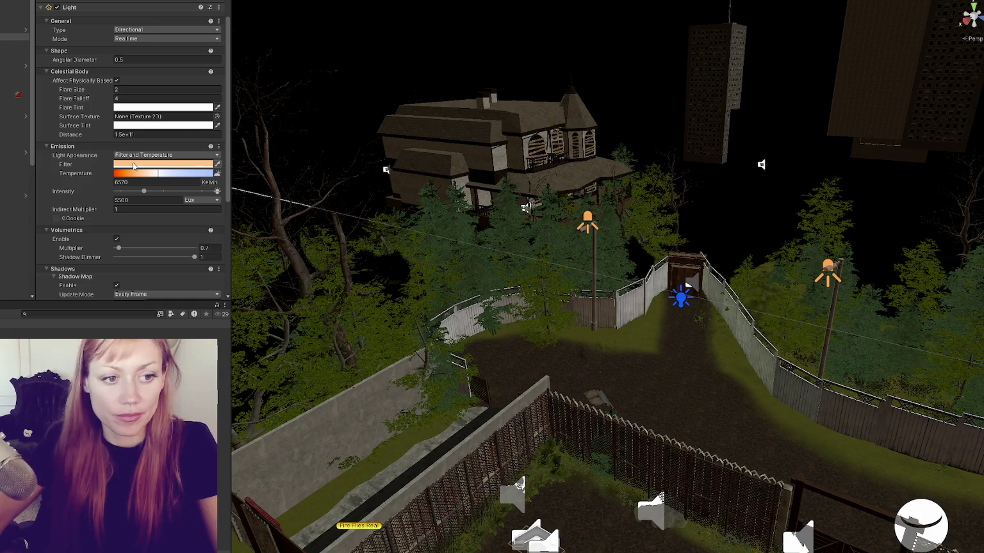
pyautogui.click(134, 165)
pyautogui.moveTo(152, 241); pyautogui.dragTo(161, 268)
pyautogui.moveTo(190, 226); pyautogui.dragTo(193, 209)
pyautogui.click(233, 156)
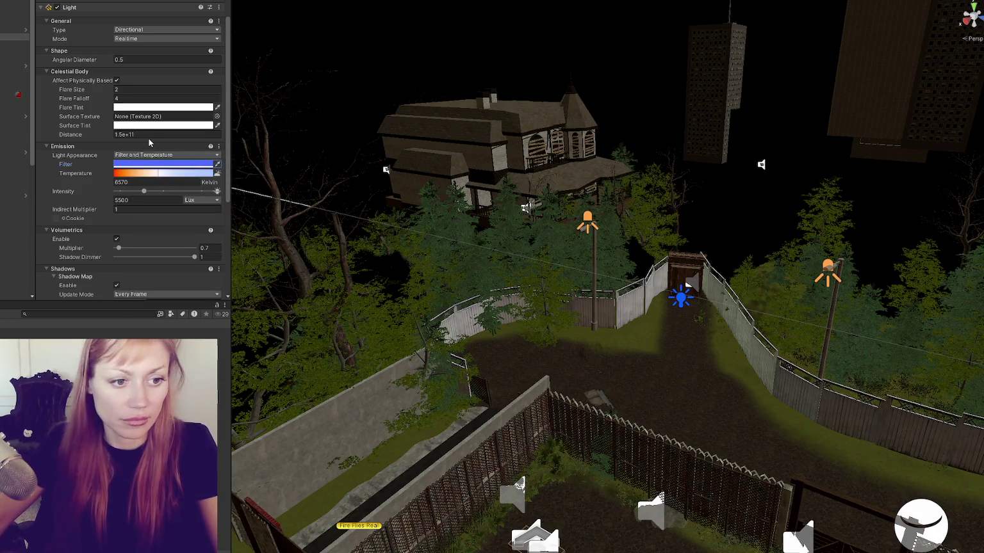
# Set the Sun's intensity to 2000 lux and volumetric multiplier to 1, keeping shadow maps on.
pyautogui.click(158, 200)
pyautogui.write('2000')
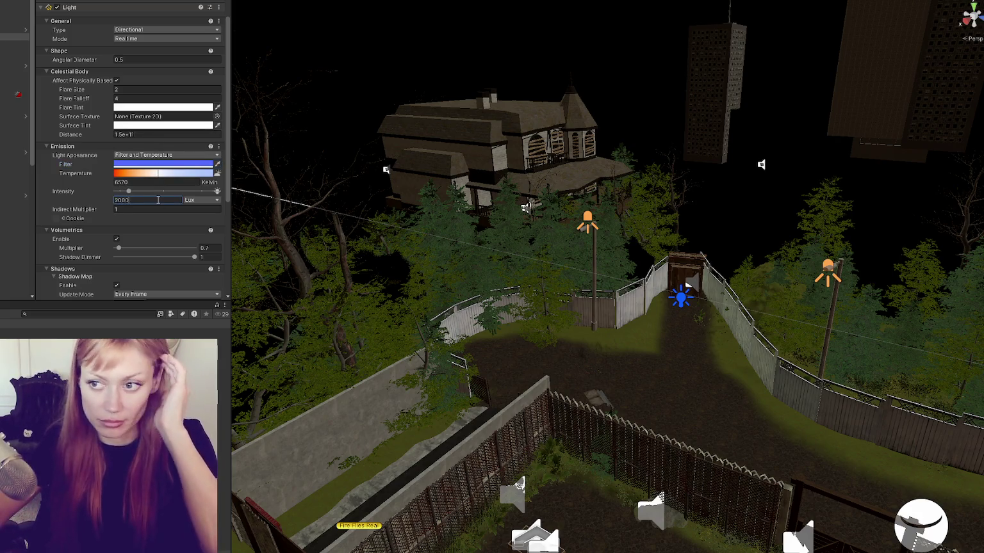
pyautogui.scroll(-3, 176, 238)
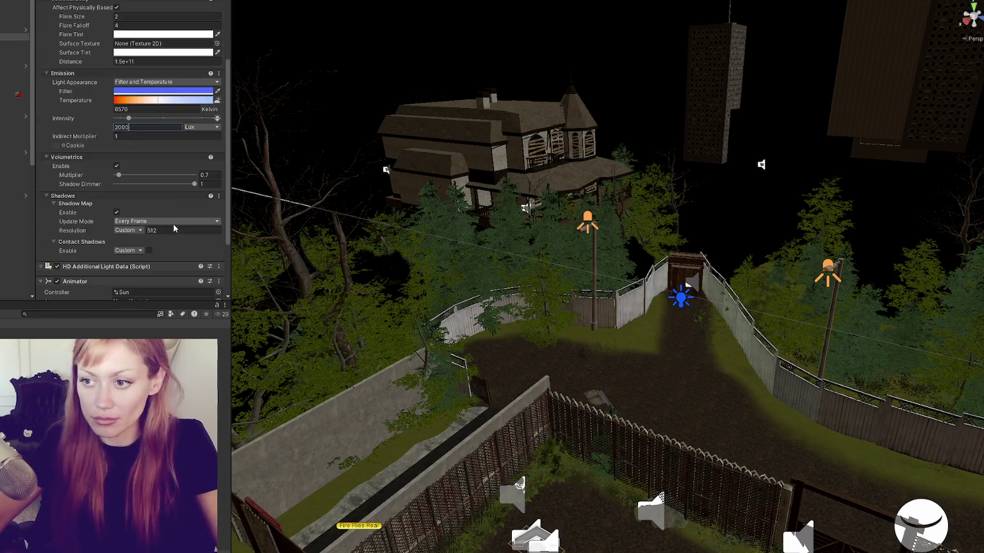
pyautogui.write('1')
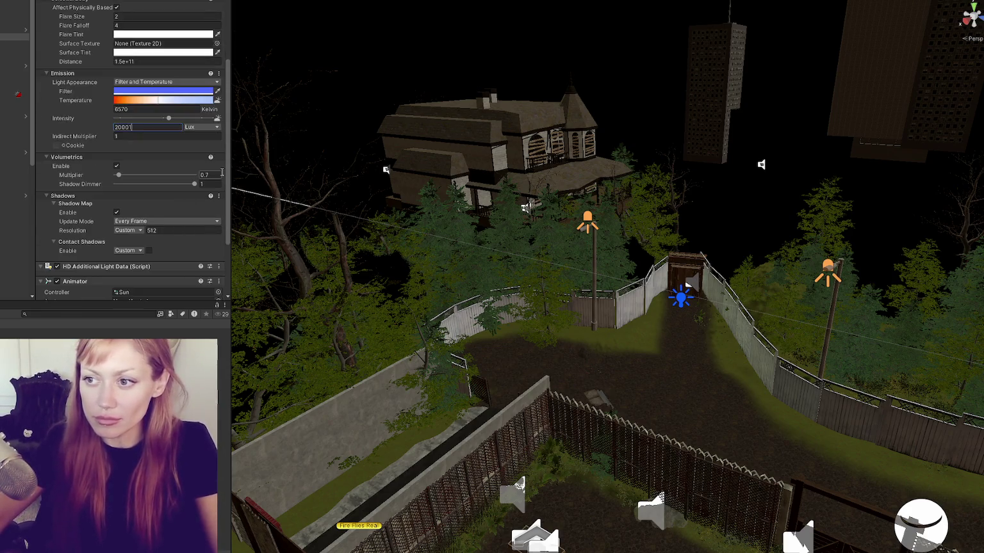
pyautogui.press('BackSpace')
pyautogui.click(209, 174)
pyautogui.write('1')
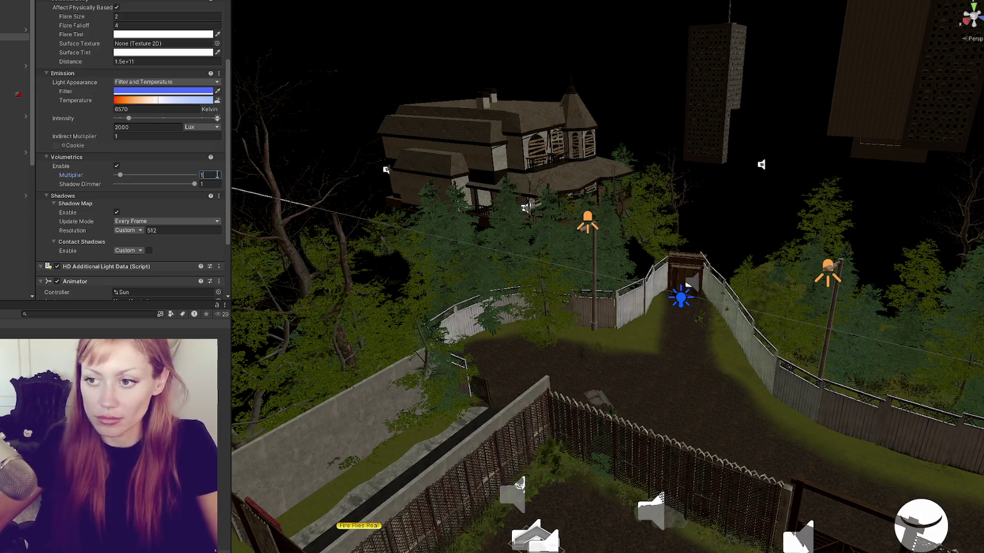
pyautogui.click(117, 212)
pyautogui.click(117, 213)
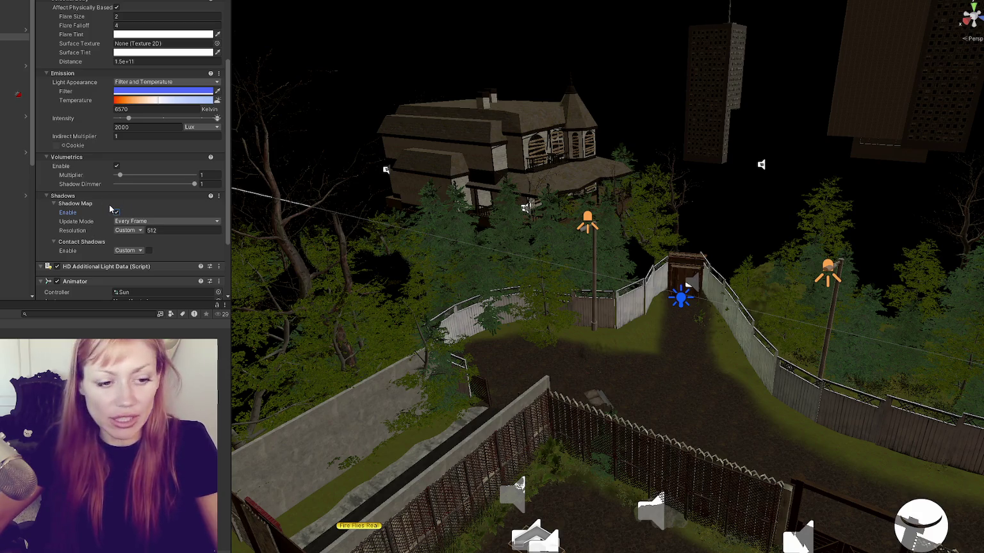
# Remove the Animator component from the Sun.
pyautogui.scroll(-3, 110, 210)
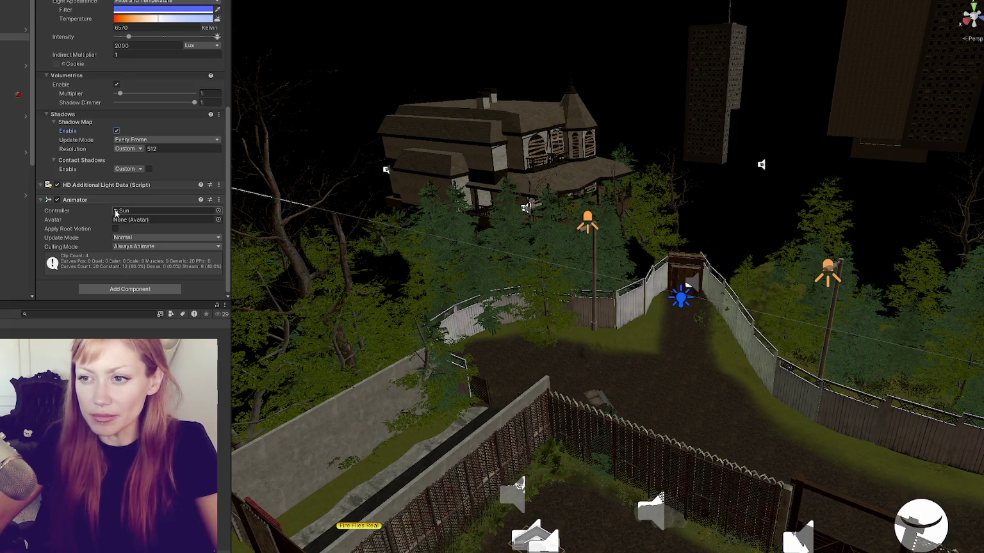
pyautogui.rightClick(97, 200)
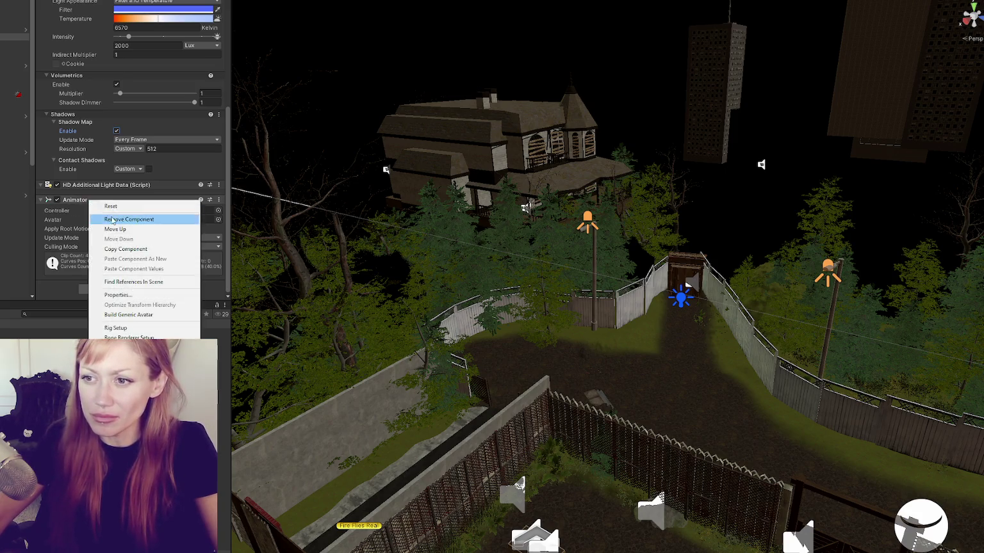
pyautogui.click(121, 223)
pyautogui.scroll(4, 122, 224)
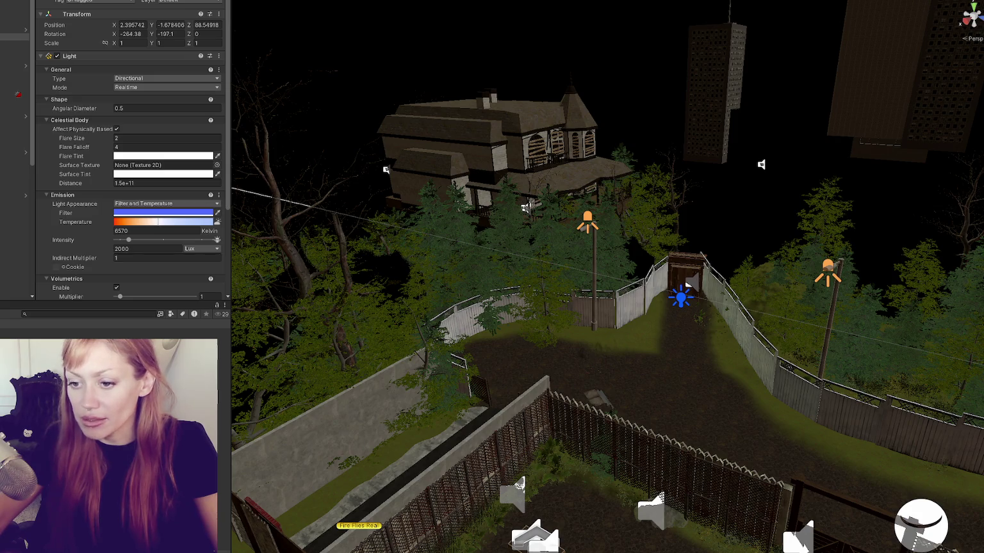
# Delete the Sun light, widen the Game view, and start STRAIN in DEV MODE.
pyautogui.press('Delete')
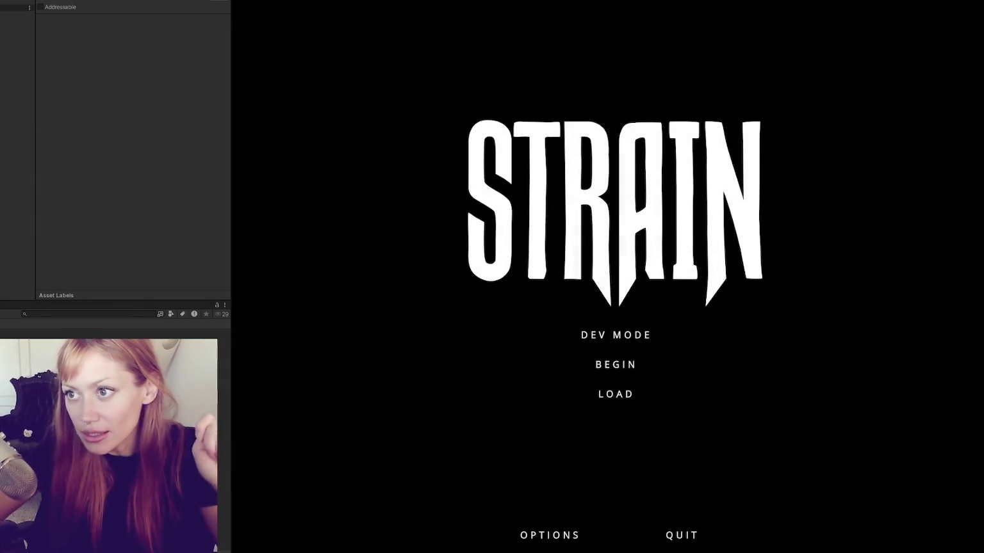
pyautogui.moveTo(231, 101); pyautogui.dragTo(55, 101)
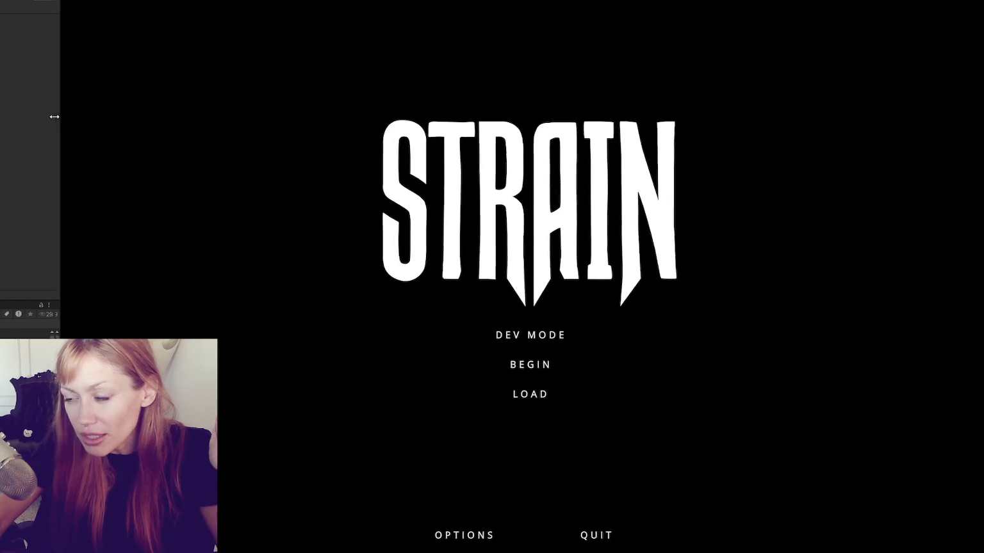
pyautogui.click(521, 336)
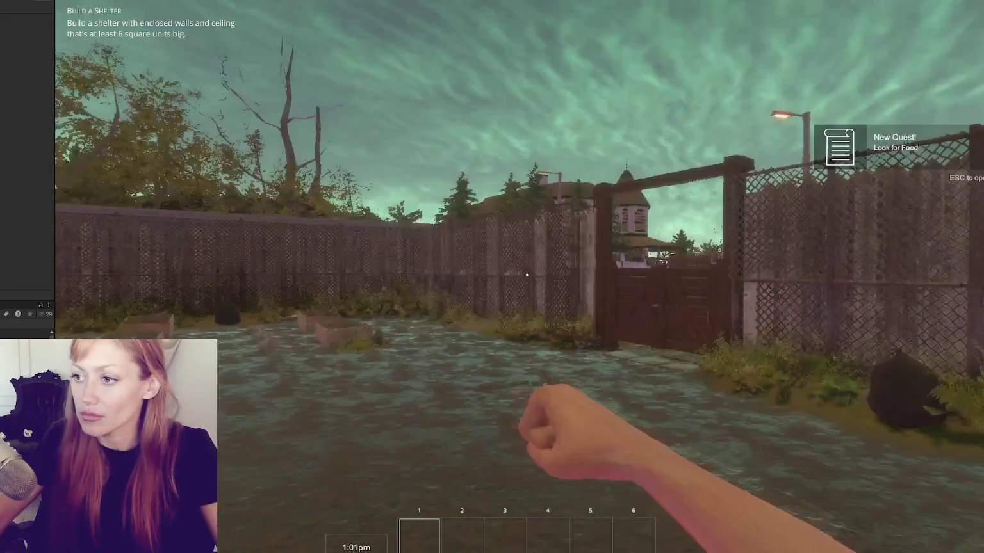
# Walk the player to the wooden gate, open it with E, and head down the flooded alley.
pyautogui.press('w')
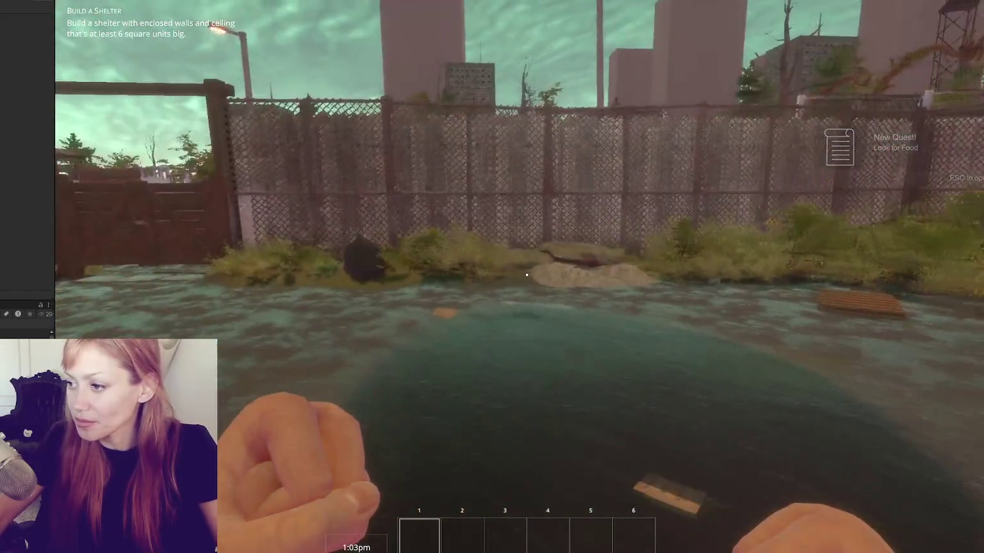
pyautogui.moveTo(527, 274)
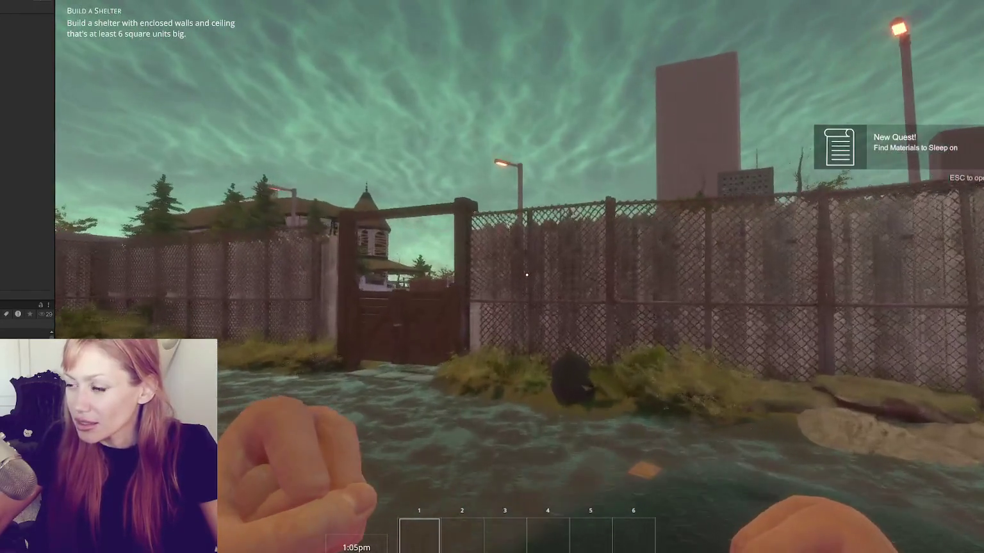
pyautogui.press('w')
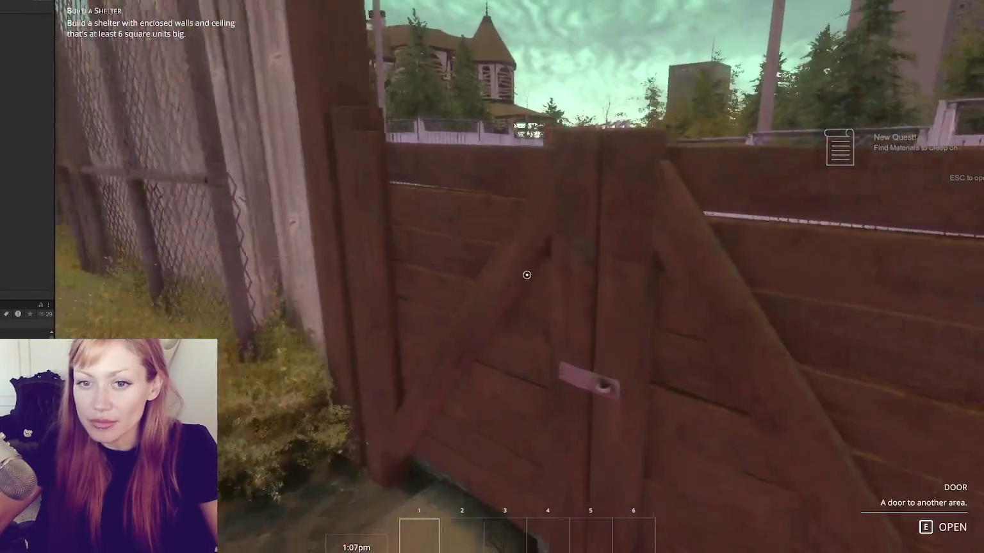
pyautogui.press('e')
pyautogui.press('w')
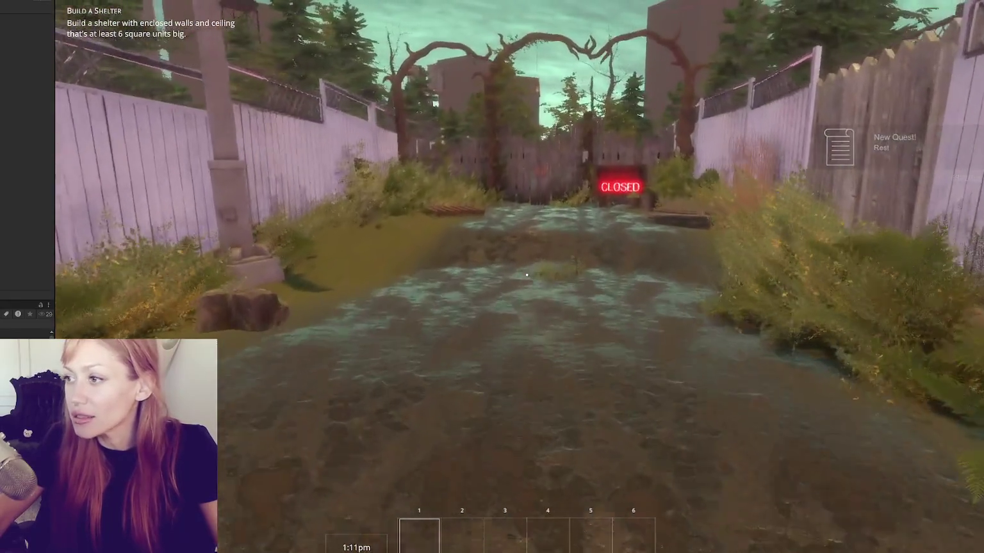
pyautogui.press('w')
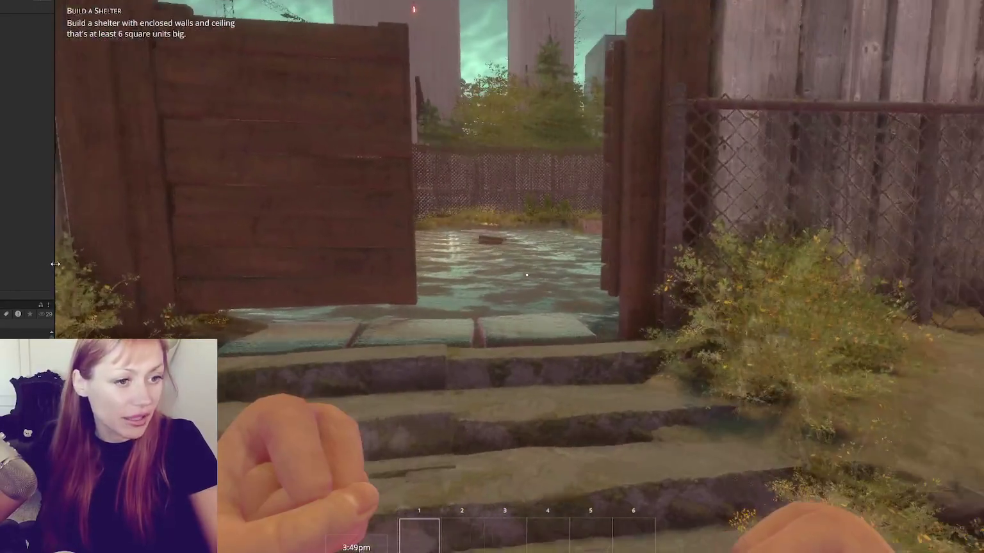
pyautogui.press('Escape')
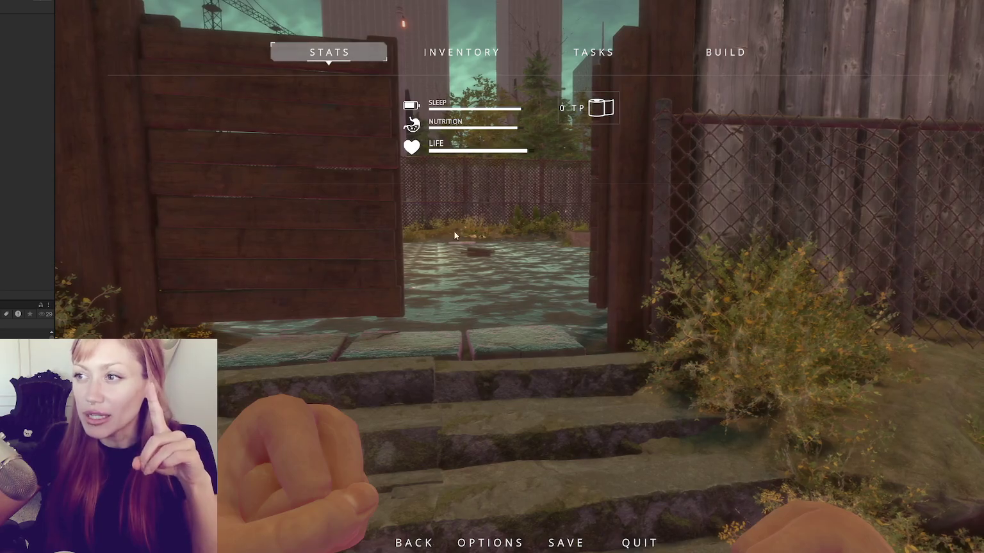
pyautogui.press('Escape')
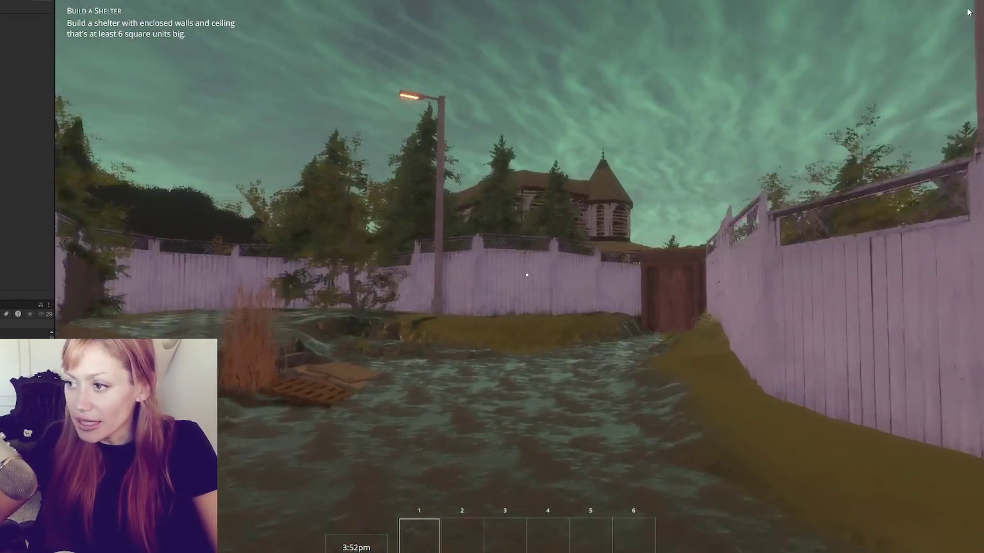
pyautogui.press('Escape')
pyautogui.press('Escape')
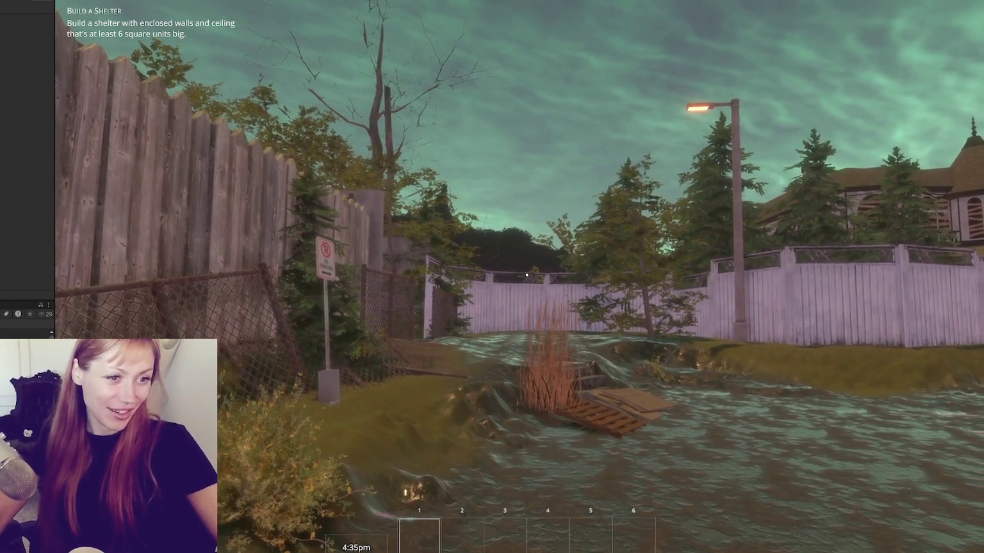
pyautogui.click(527, 275)
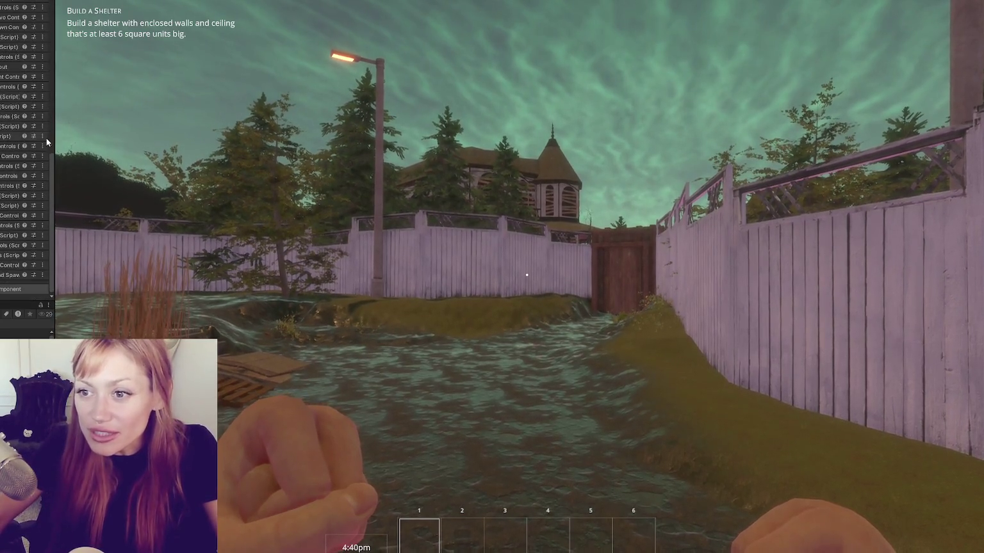
# Widen the Inspector to show the full Time Controls settings while the game runs, then punch in-game.
pyautogui.moveTo(61, 136); pyautogui.dragTo(87, 136)
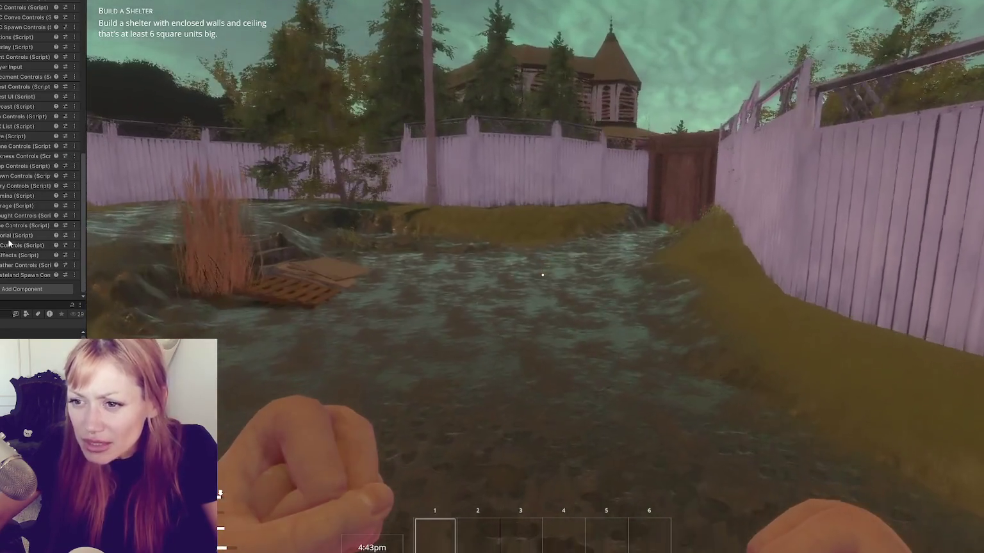
pyautogui.scroll(-5, 16, 181)
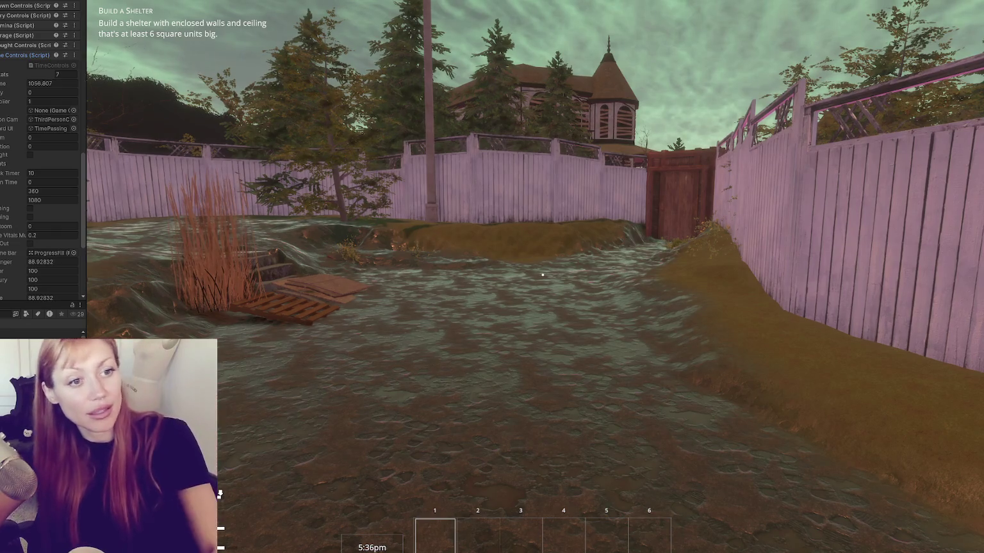
pyautogui.click(542, 275)
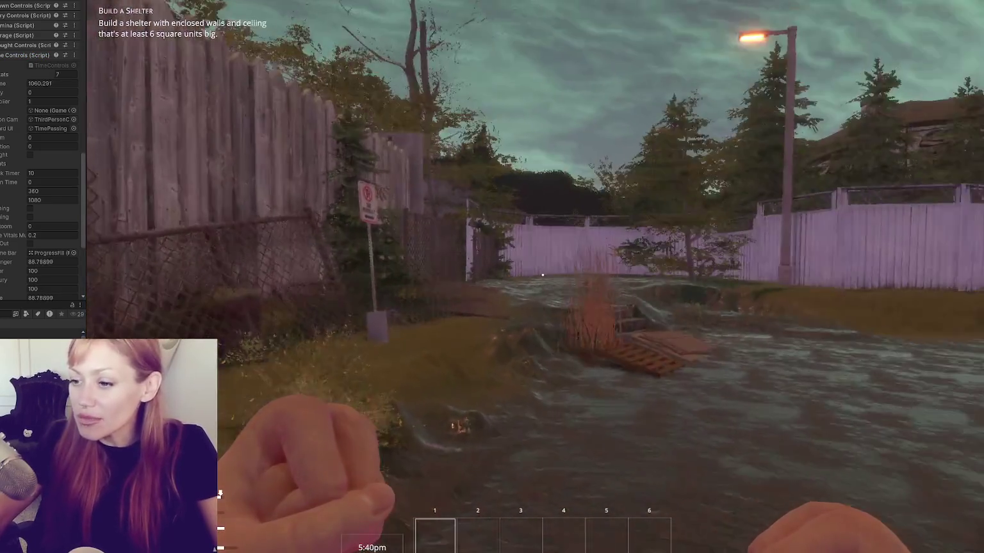
# Walk the player to the wooden wall, the wooden planters and the water pump.
pyautogui.moveTo(542, 275)
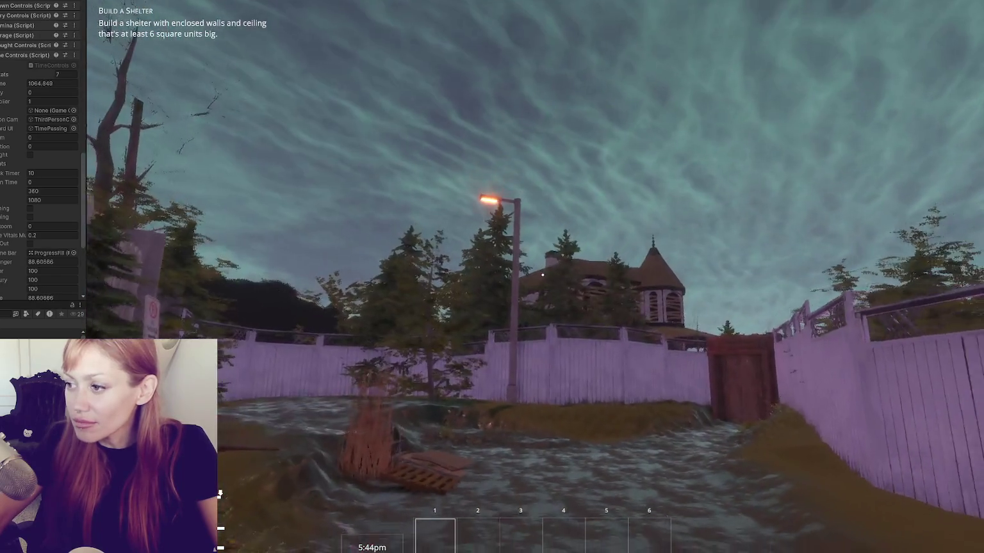
pyautogui.press('w')
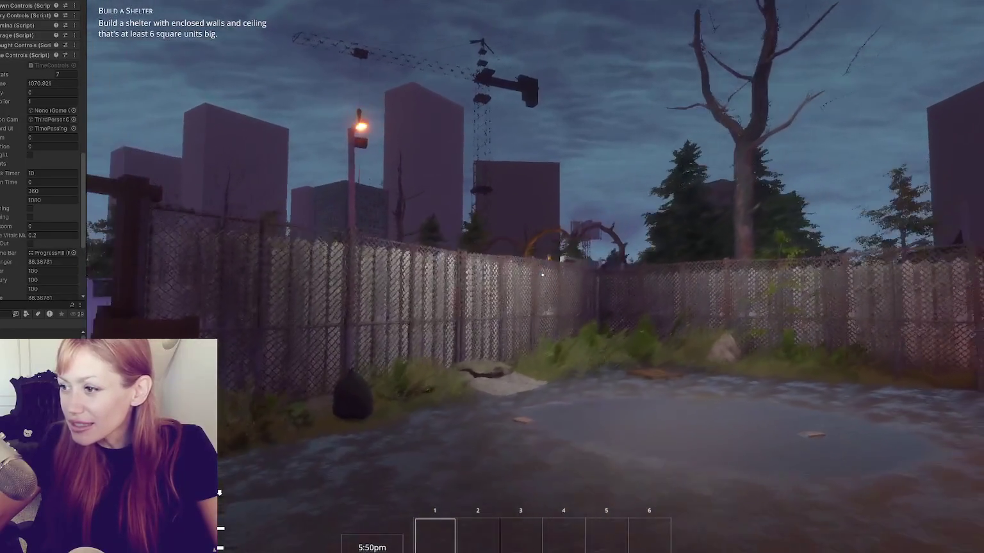
pyautogui.press('s')
pyautogui.press('s')
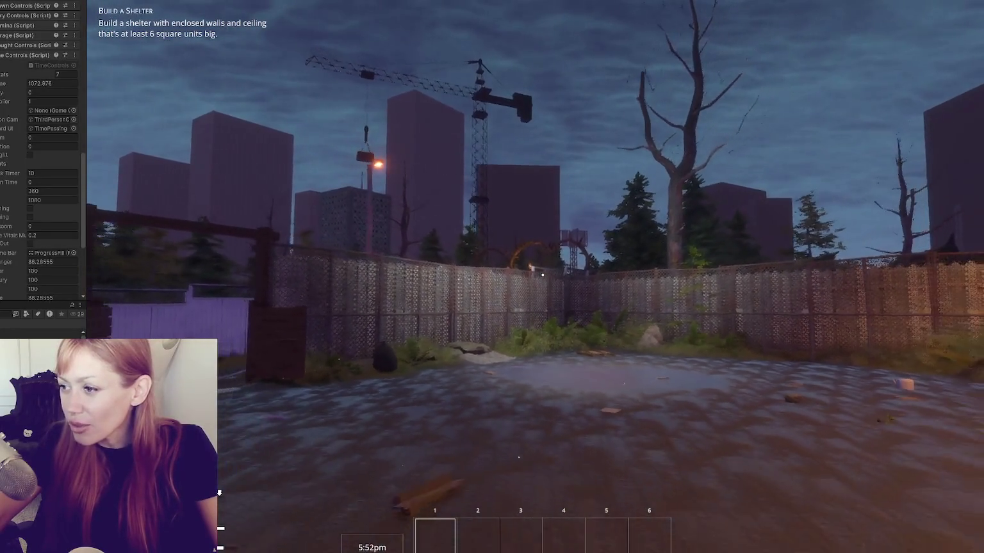
pyautogui.press('s')
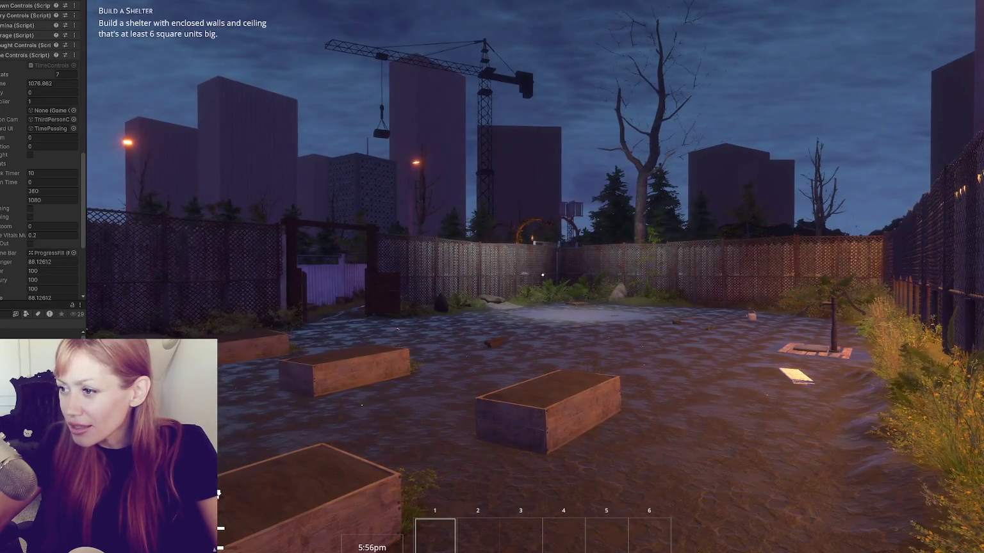
pyautogui.press('w')
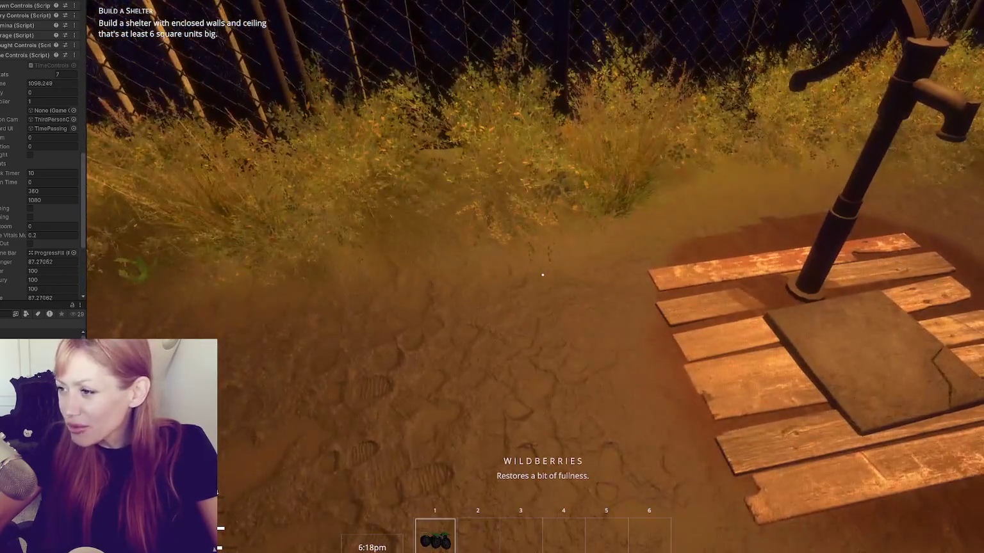
pyautogui.press('w')
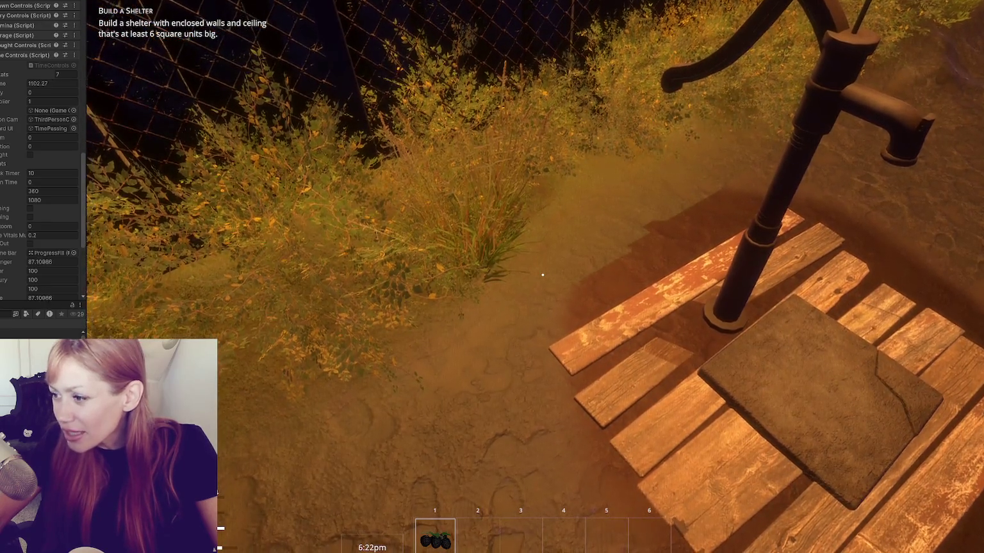
# Walk past the plank platform and pallet toward the streetlight, then switch to Scene view.
pyautogui.press('s')
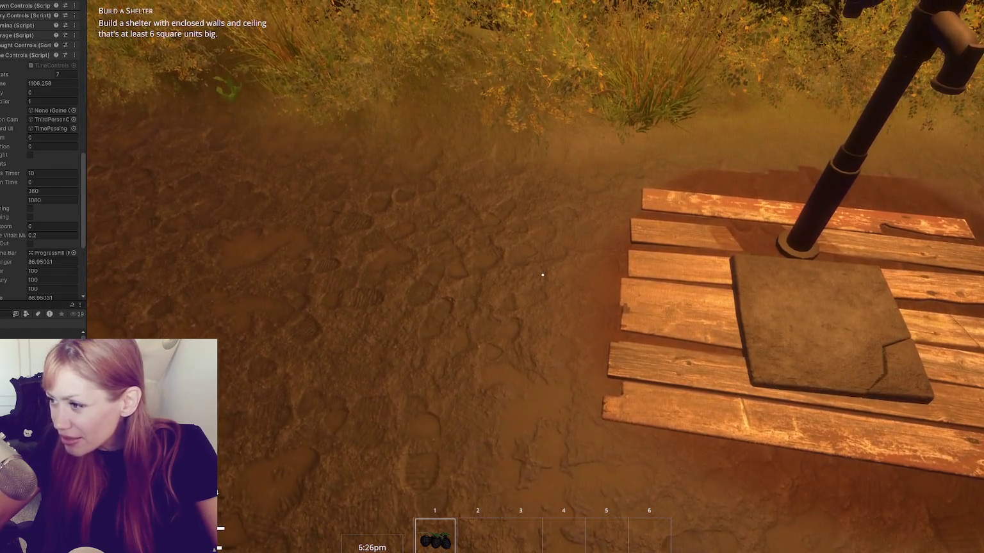
pyautogui.press('w')
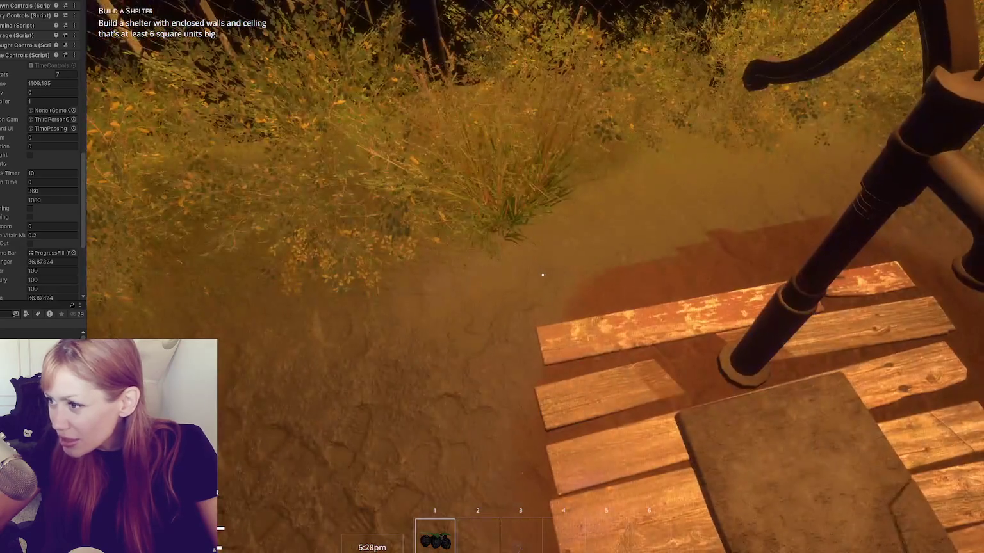
pyautogui.press('s')
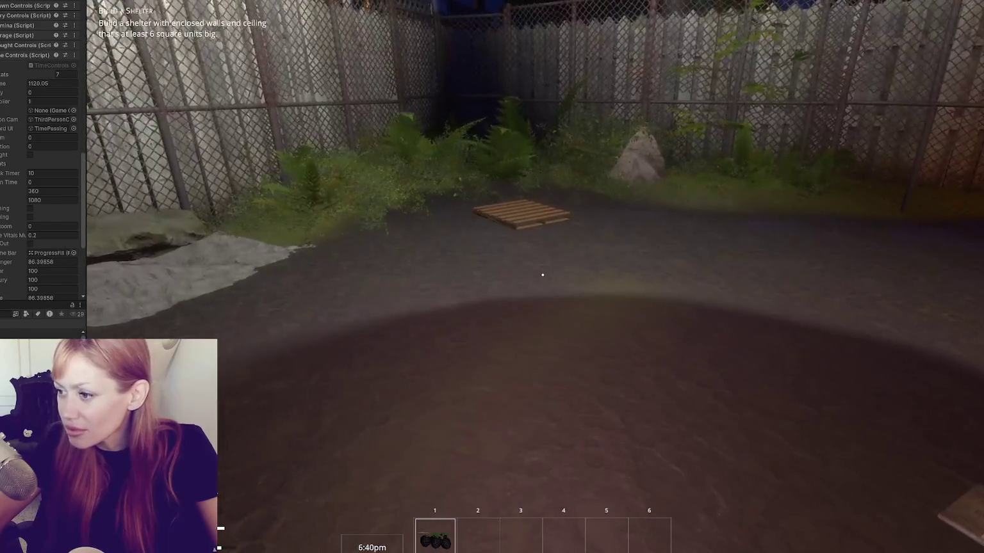
pyautogui.press('w')
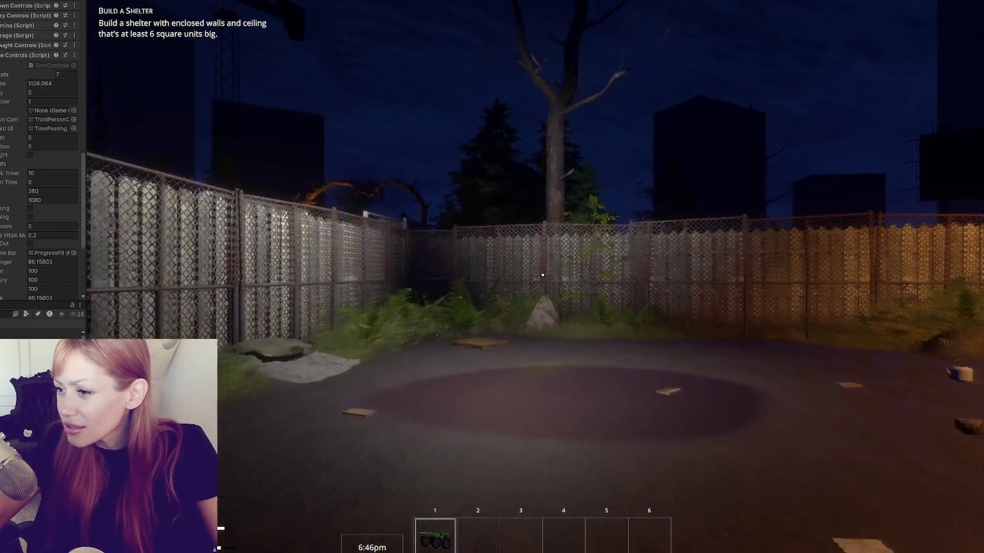
pyautogui.press('s')
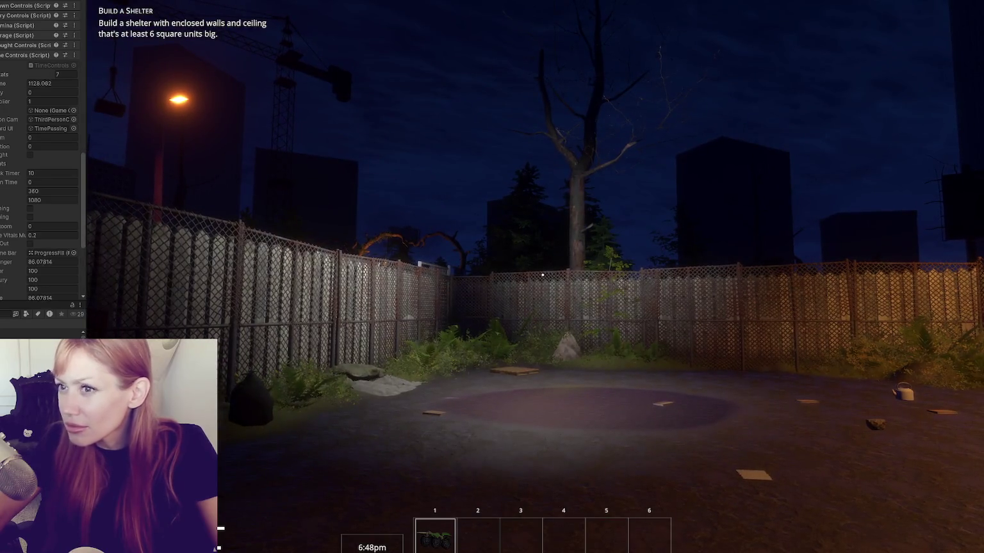
pyautogui.hotkey('ctrl', '1')
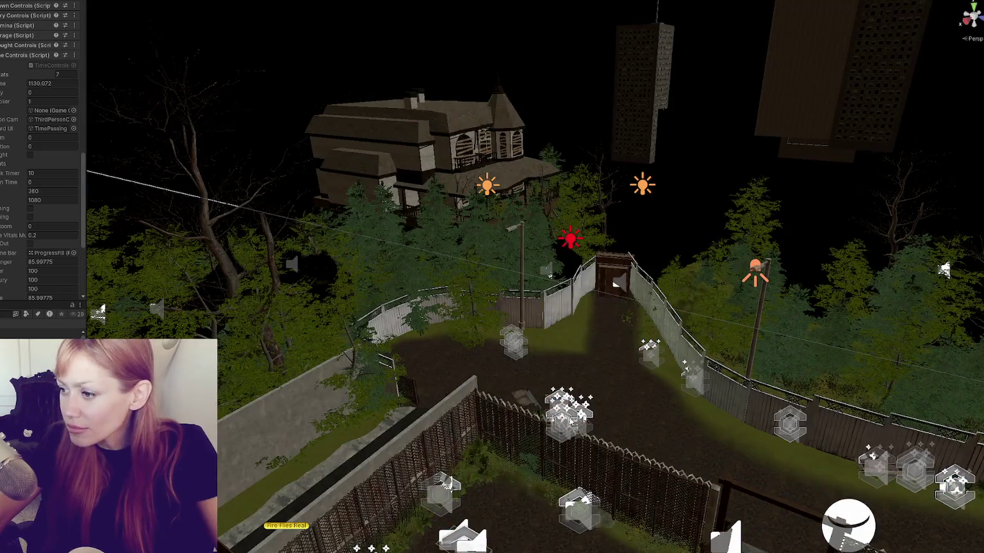
# Fly the Scene camera into the yard, then select, frame and orbit around the wooden pallet.
pyautogui.press('w')
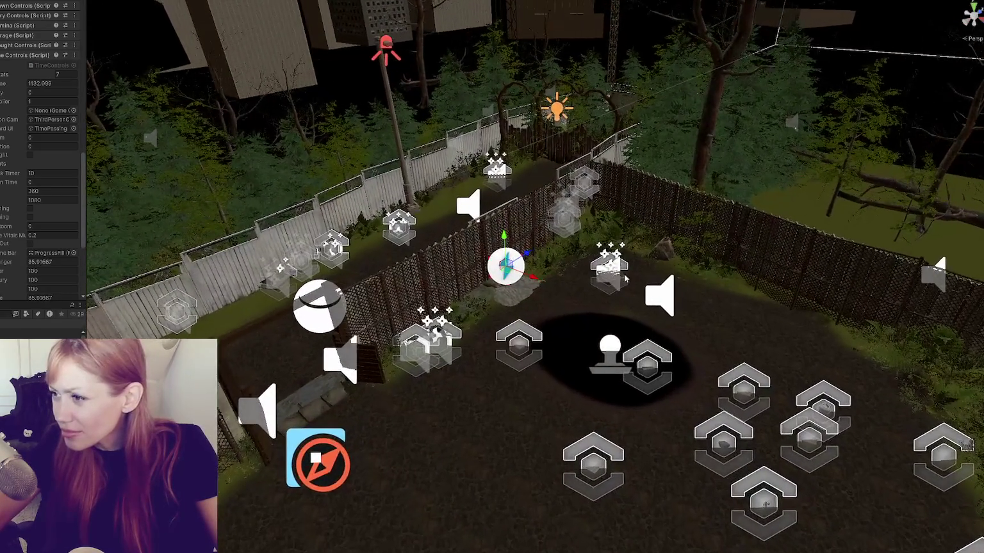
pyautogui.scroll(-3, 624, 278)
pyautogui.click(424, 303)
pyautogui.press('f')
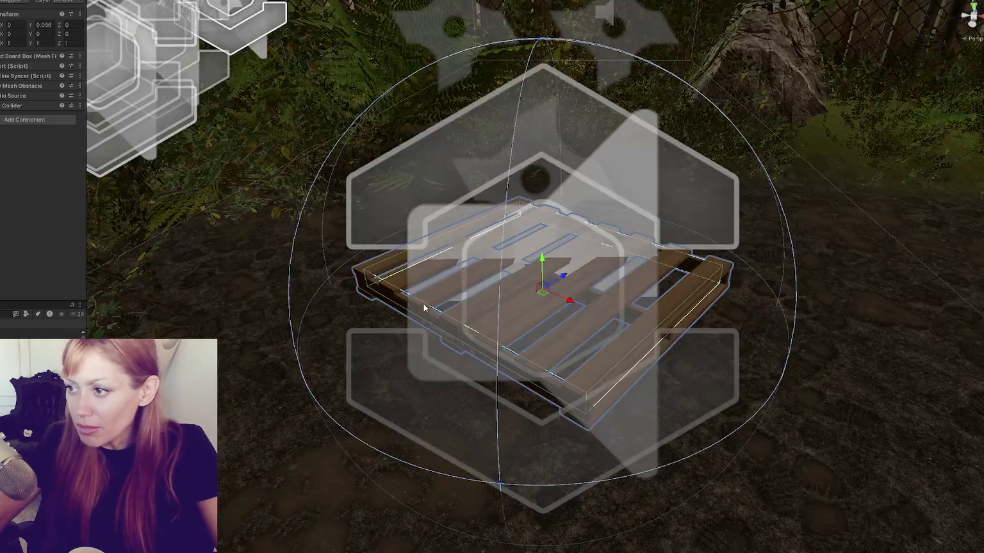
pyautogui.scroll(-10, 423, 304)
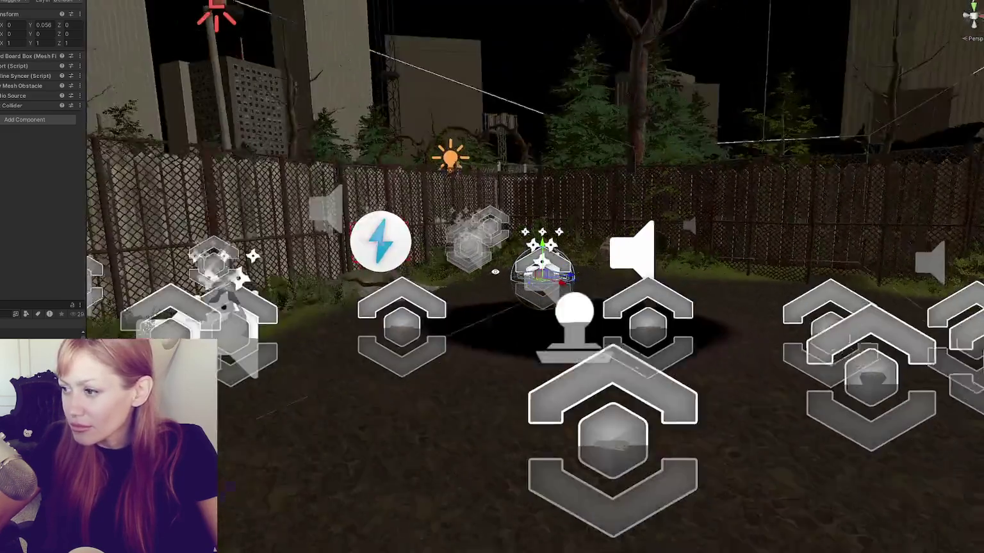
pyautogui.moveTo(495, 271)
pyautogui.mouseDown()
pyautogui.moveTo(373, 298)
pyautogui.moveTo(525, 311)
pyautogui.moveTo(613, 332)
pyautogui.moveTo(578, 303)
pyautogui.moveTo(501, 302)
pyautogui.moveTo(544, 324)
pyautogui.moveTo(502, 326)
pyautogui.mouseUp()
# Select the nearby pickup item and orbit to a higher view of the yard.
pyautogui.scroll(4, 502, 331)
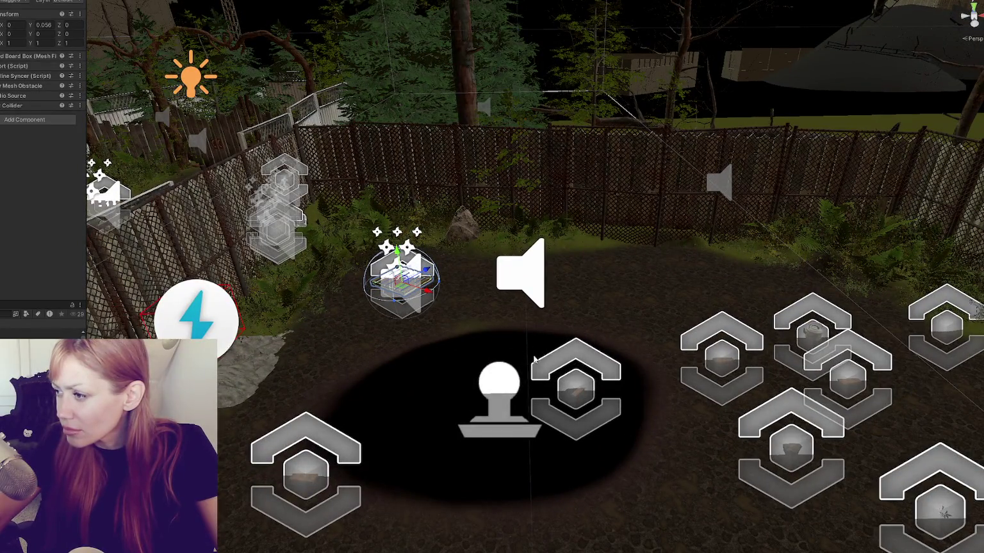
pyautogui.click(586, 393)
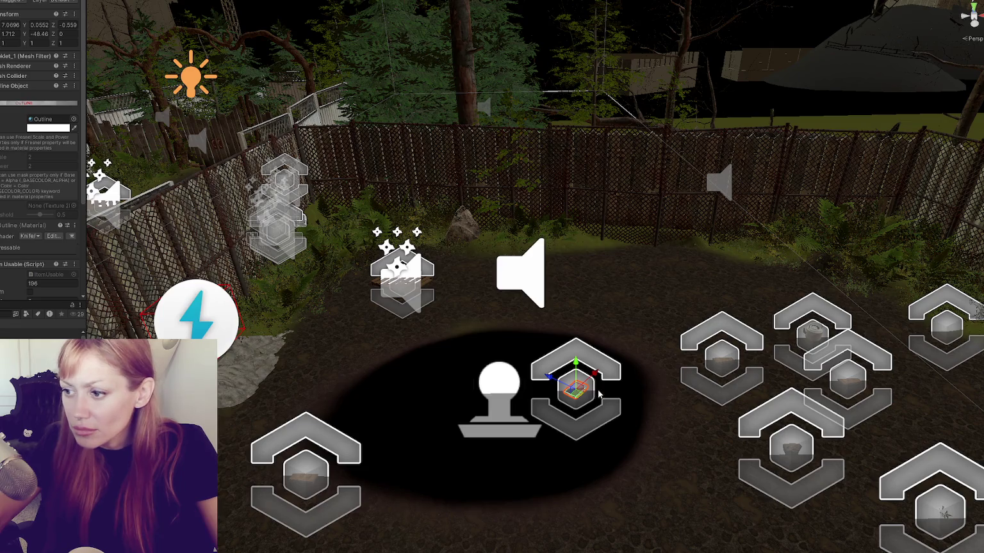
pyautogui.scroll(-3, 624, 392)
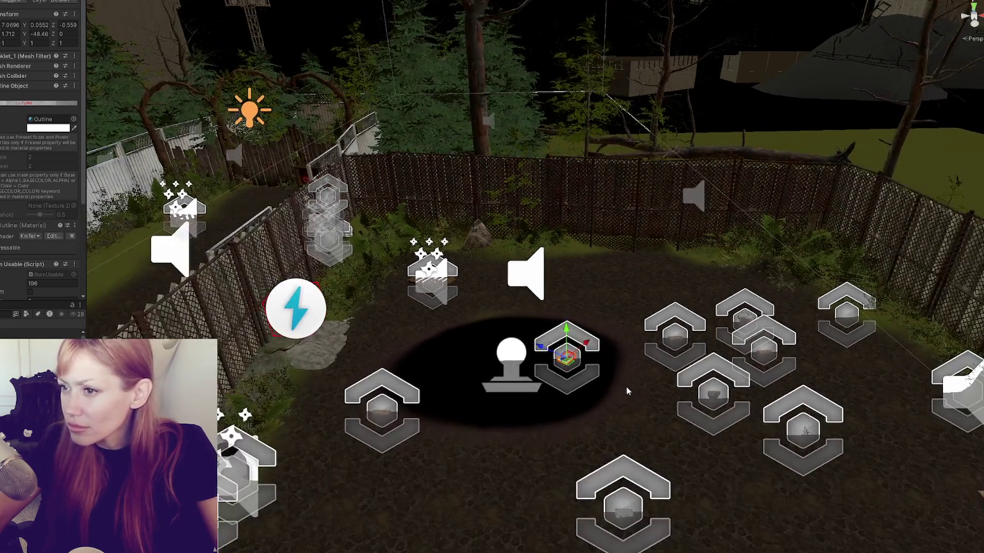
pyautogui.moveTo(625, 386)
pyautogui.mouseDown()
pyautogui.moveTo(445, 402)
pyautogui.moveTo(630, 373)
pyautogui.mouseUp()
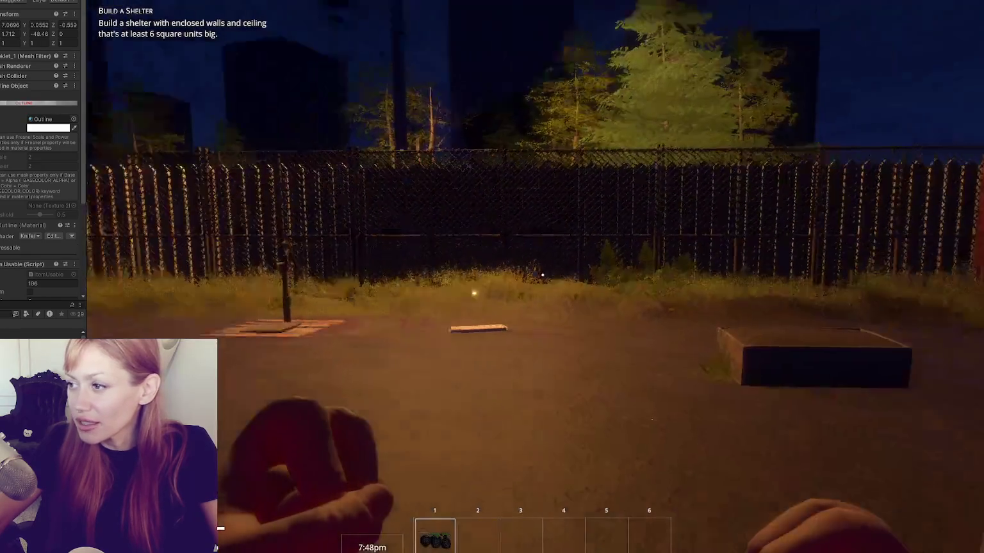
# Pause the game and select the streetlight in the Scene view to inspect its Light settings.
pyautogui.press('Escape')
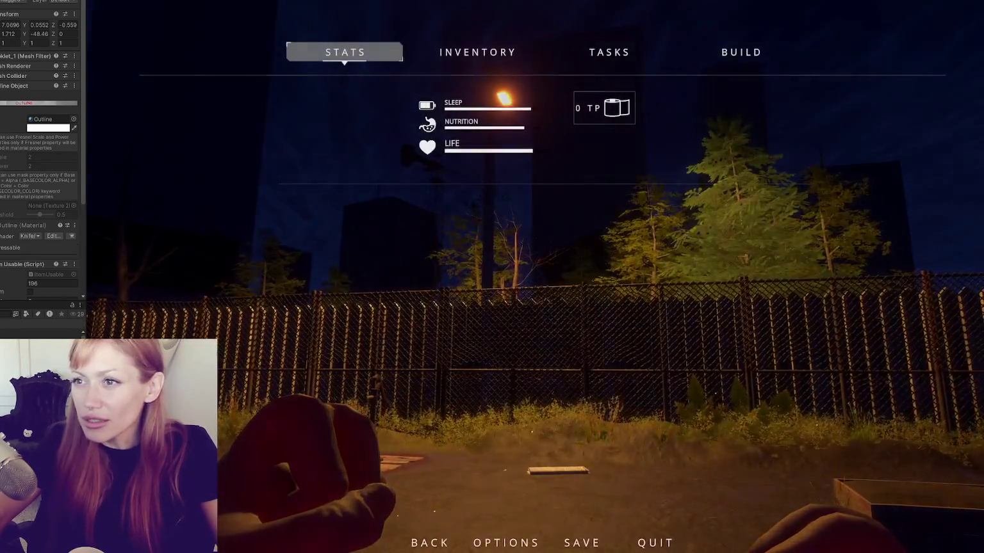
pyautogui.hotkey('ctrl', 'p')
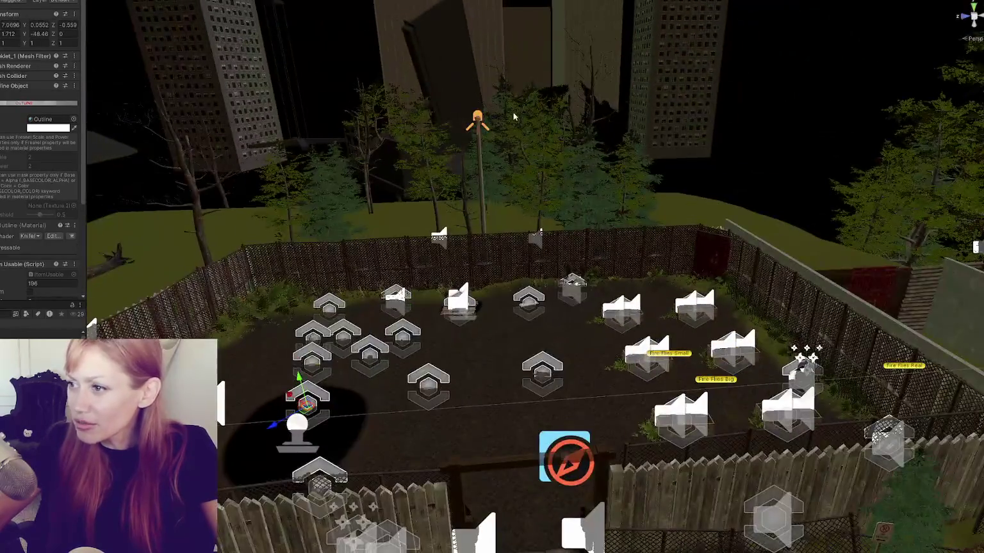
pyautogui.click(477, 118)
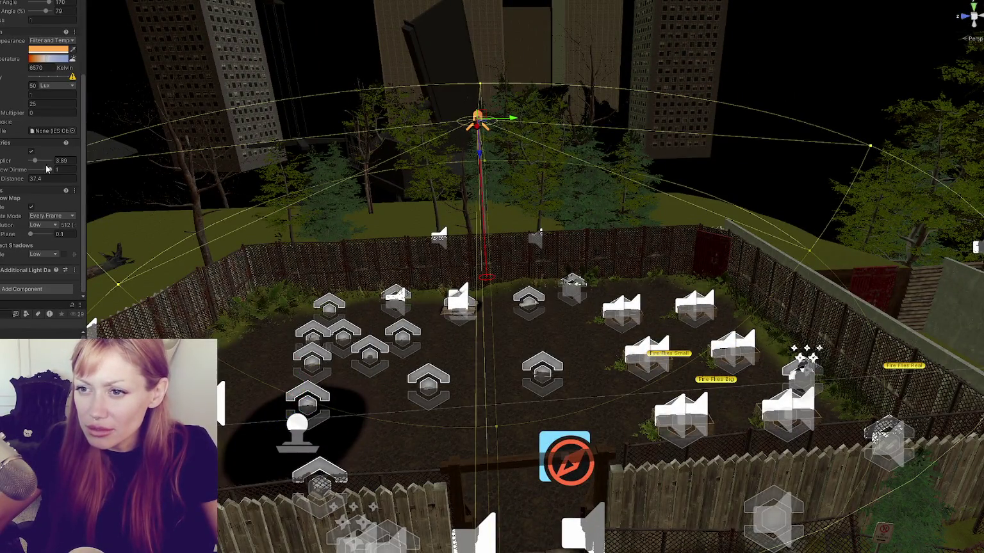
# Resume the game, walk through the gate and put the wildberries away with empty slot 5.
pyautogui.hotkey('ctrl', '2')
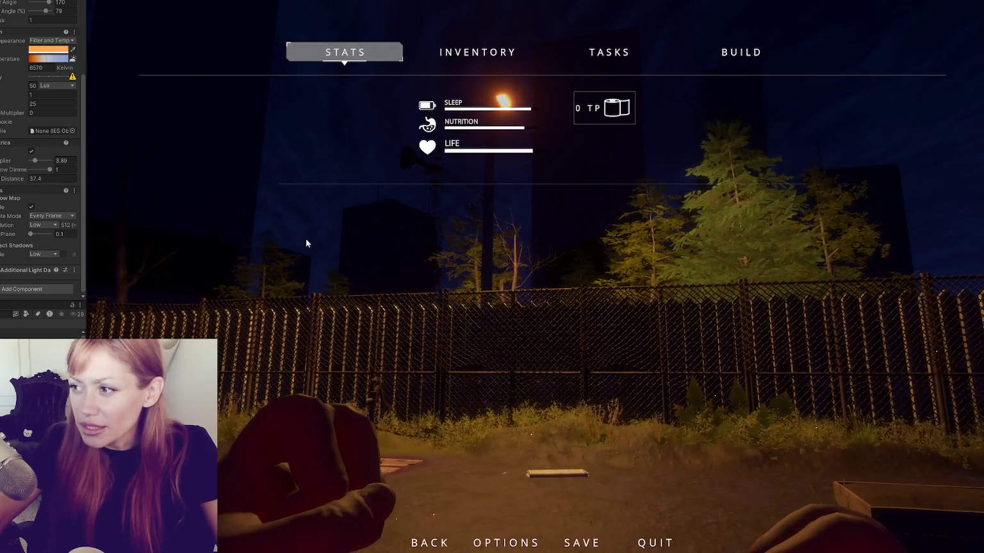
pyautogui.press('Escape')
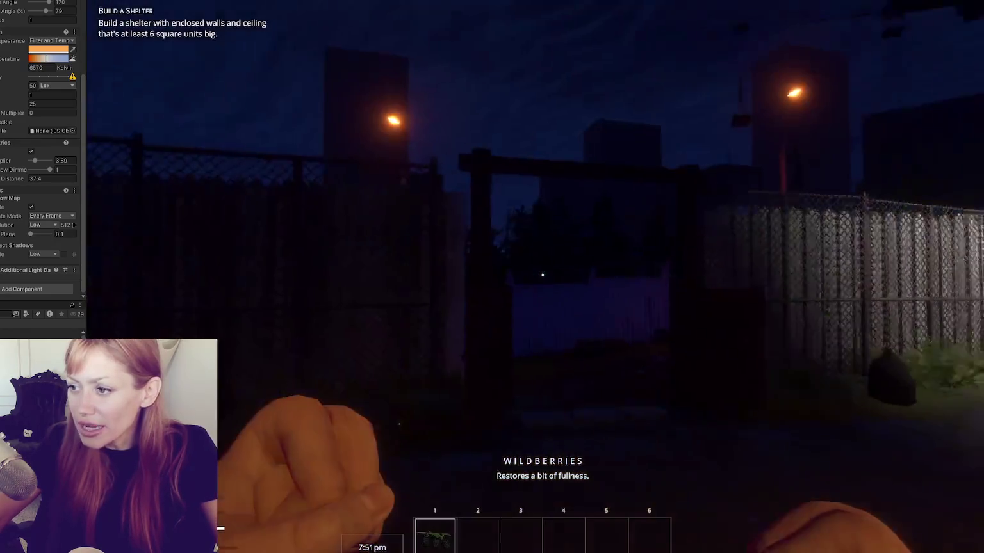
pyautogui.press('w')
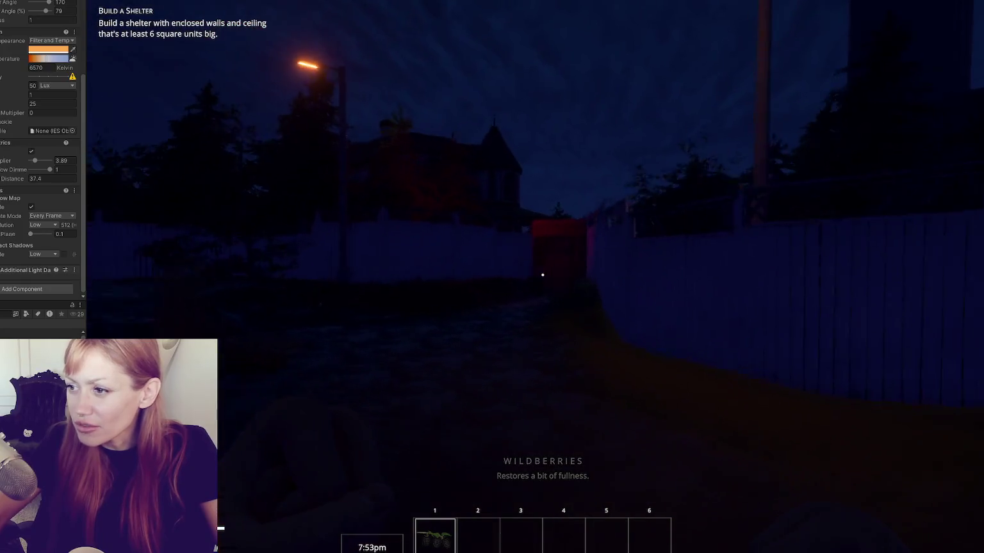
pyautogui.press('Escape')
pyautogui.press('Escape')
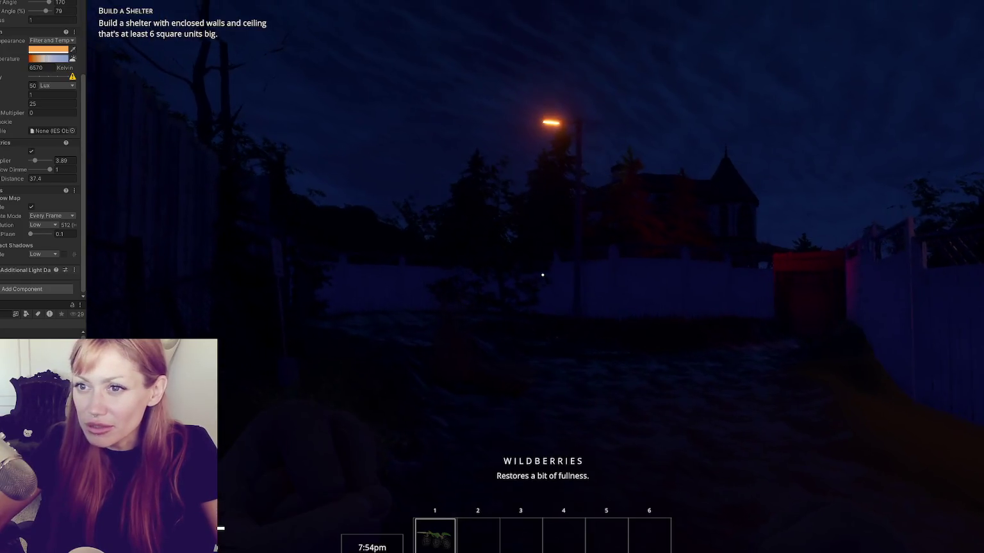
pyautogui.press('5')
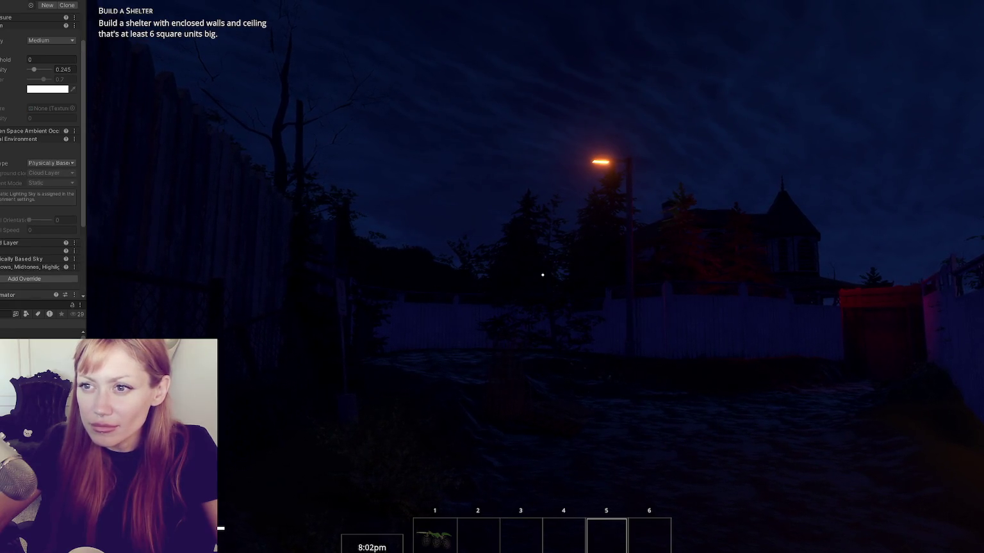
# Release the game cursor and return to the Scene view of the fenced night yard.
pyautogui.scroll(3, 28, 49)
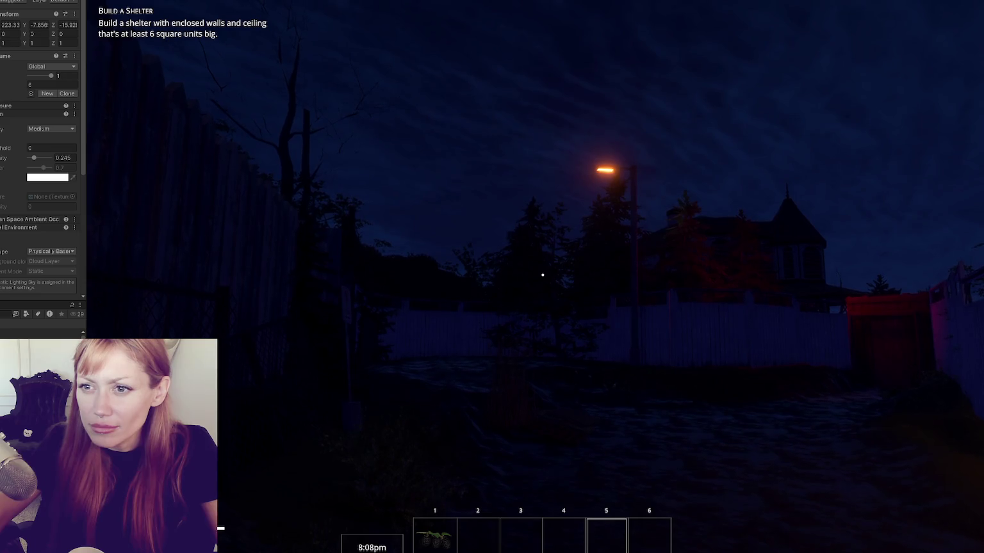
pyautogui.scroll(-2, 2, 98)
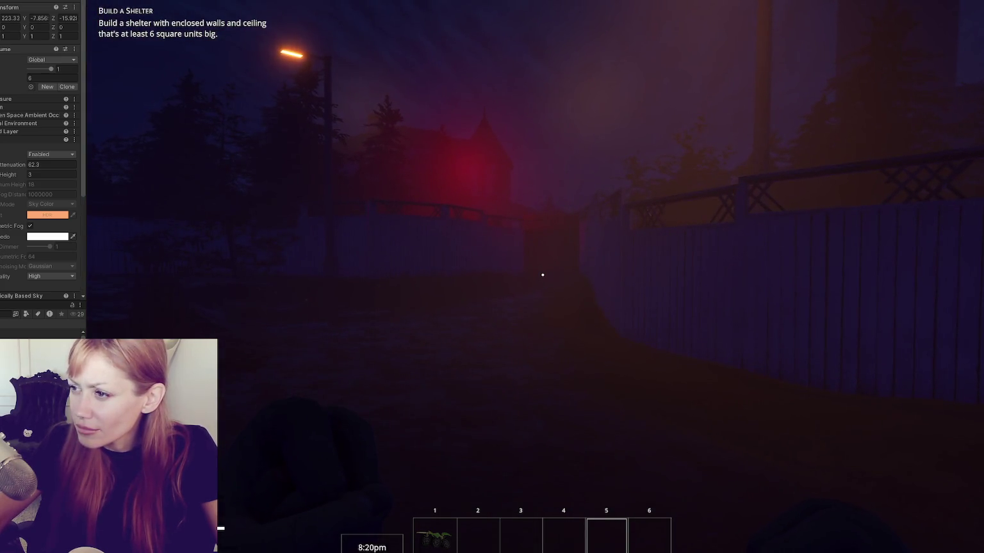
pyautogui.press('Escape')
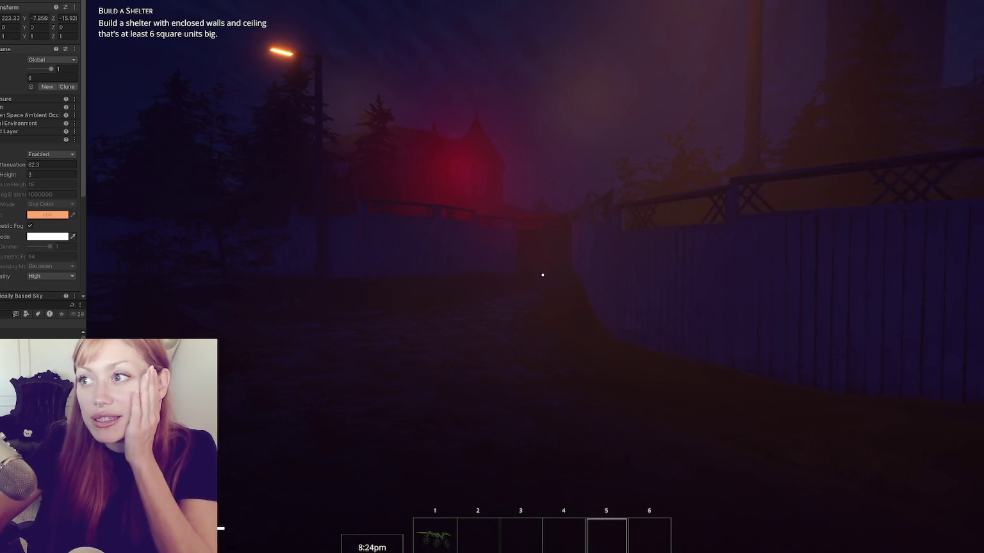
pyautogui.click(516, 18)
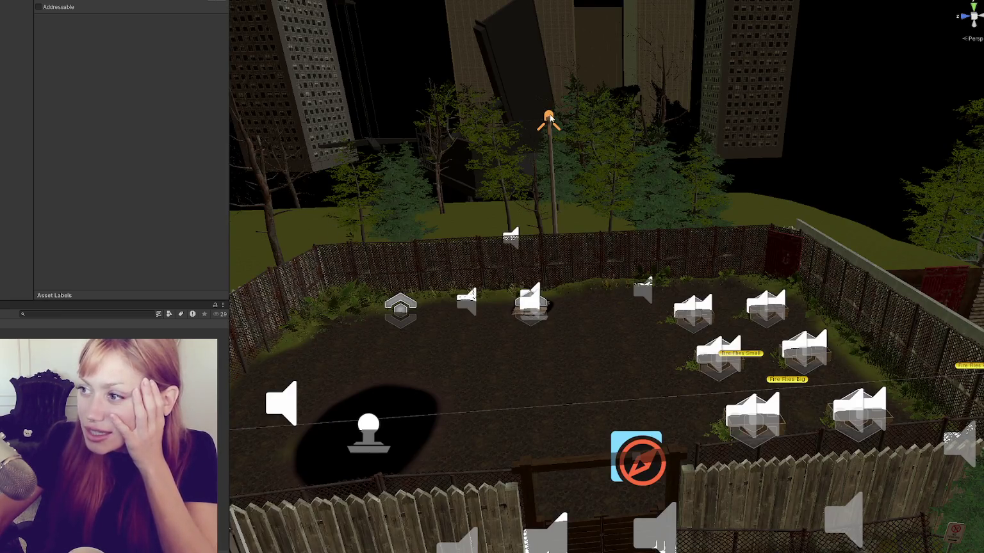
# Select Billboard 40, move it to 14.5, -9.6, 202 and rotate it to about -28.5, 205.6, 39.5.
pyautogui.click(557, 223)
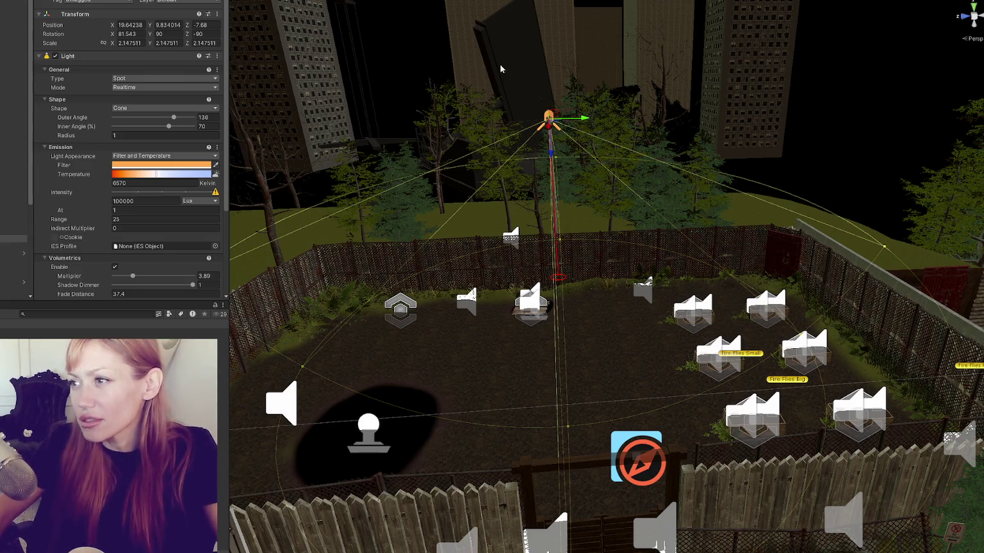
pyautogui.click(413, 116)
pyautogui.moveTo(414, 116)
pyautogui.mouseDown()
pyautogui.moveTo(548, 154)
pyautogui.moveTo(564, 137)
pyautogui.moveTo(474, 163)
pyautogui.moveTo(477, 208)
pyautogui.moveTo(391, 186)
pyautogui.moveTo(759, 166)
pyautogui.moveTo(611, 262)
pyautogui.moveTo(631, 192)
pyautogui.moveTo(630, 200)
pyautogui.moveTo(854, 84)
pyautogui.mouseUp()
pyautogui.click(644, 190)
pyautogui.click(854, 85)
pyautogui.moveTo(808, 154)
pyautogui.mouseDown()
pyautogui.moveTo(456, 270)
pyautogui.moveTo(461, 288)
pyautogui.moveTo(371, 160)
pyautogui.moveTo(325, 153)
pyautogui.moveTo(346, 137)
pyautogui.moveTo(332, 128)
pyautogui.moveTo(341, 124)
pyautogui.moveTo(322, 159)
pyautogui.moveTo(306, 131)
pyautogui.moveTo(326, 78)
pyautogui.moveTo(408, 112)
pyautogui.moveTo(658, 178)
pyautogui.moveTo(689, 132)
pyautogui.moveTo(679, 193)
pyautogui.mouseUp()
pyautogui.press('e')
pyautogui.press('w')
pyautogui.scroll(-5, 14, 160)
pyautogui.scroll(5, 14, 160)
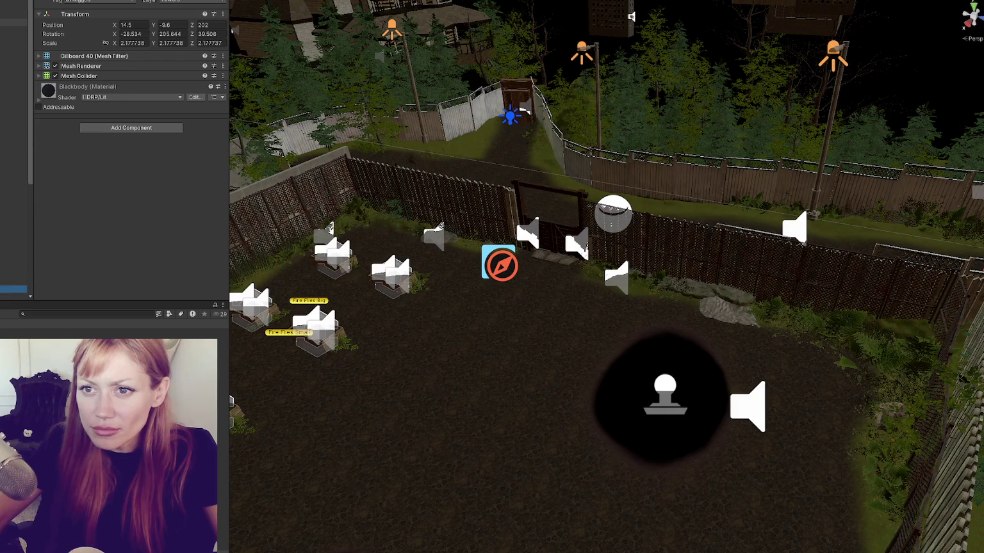
pyautogui.scroll(-5, 14, 160)
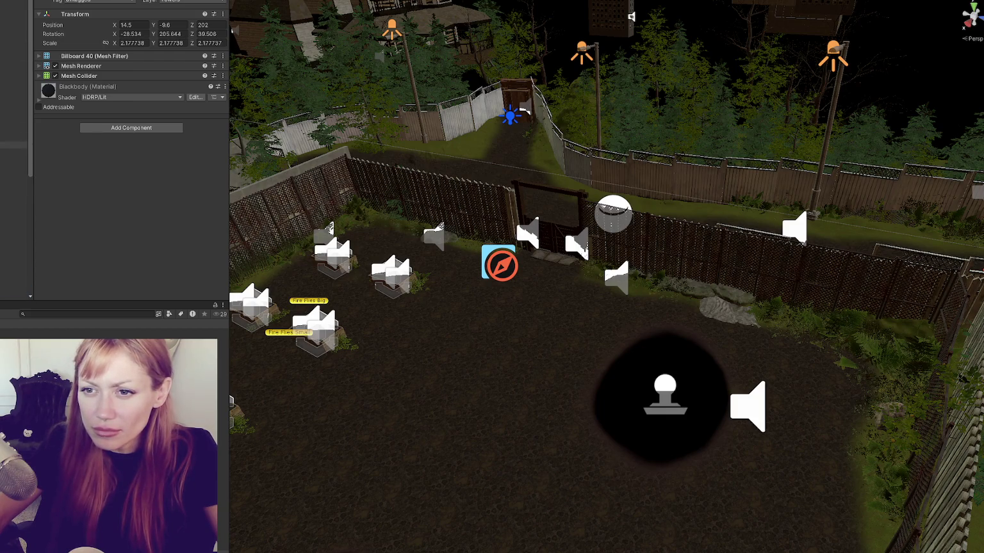
pyautogui.click(13, 173)
pyautogui.doubleClick(13, 159)
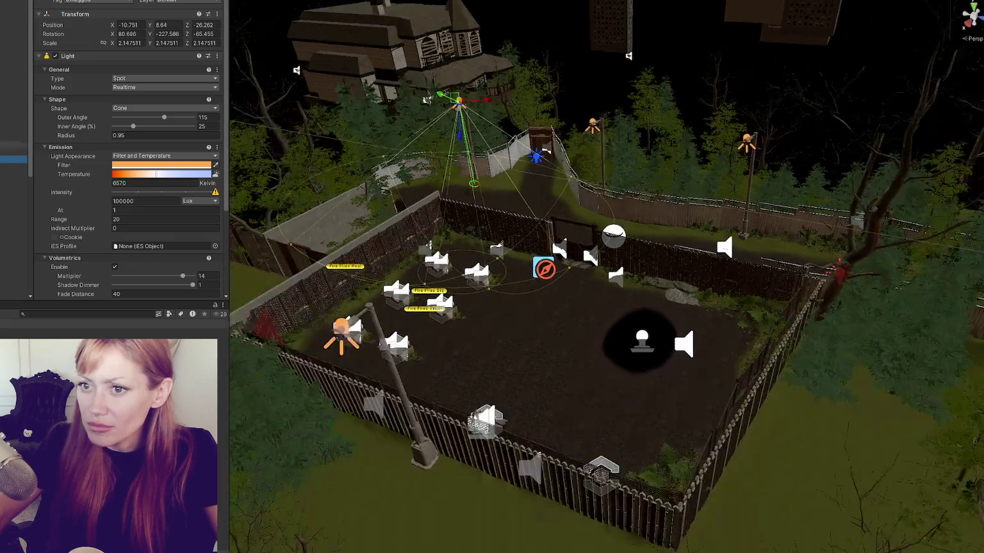
pyautogui.click(13, 166)
pyautogui.click(13, 173)
pyautogui.click(14, 181)
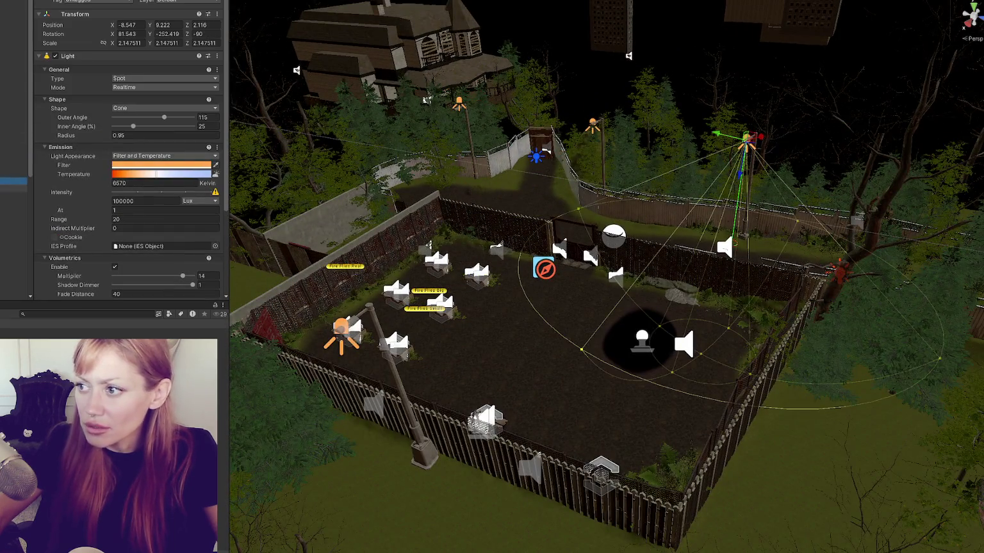
pyautogui.click(14, 173)
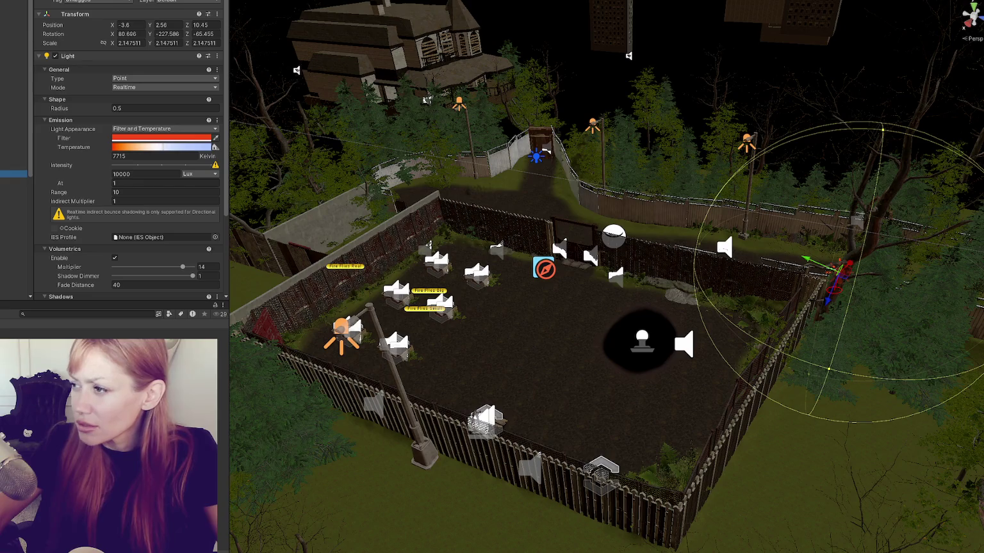
pyautogui.click(13, 188)
pyautogui.click(13, 182)
pyautogui.click(13, 188)
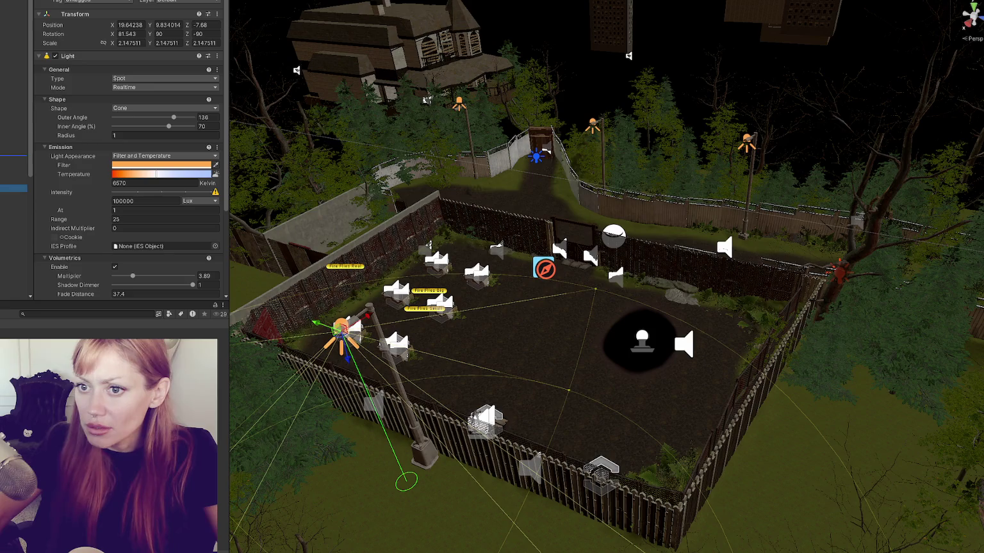
pyautogui.click(13, 152)
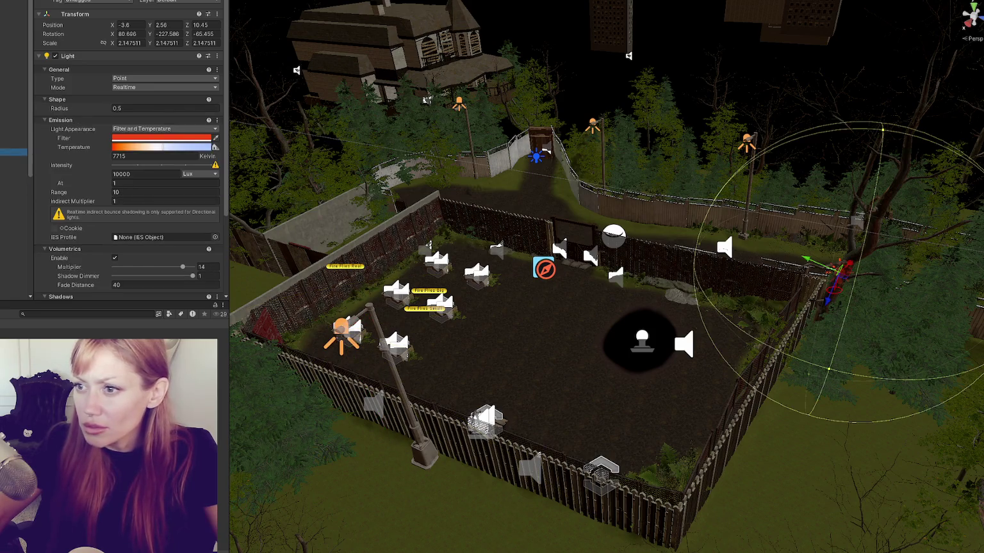
pyautogui.click(538, 161)
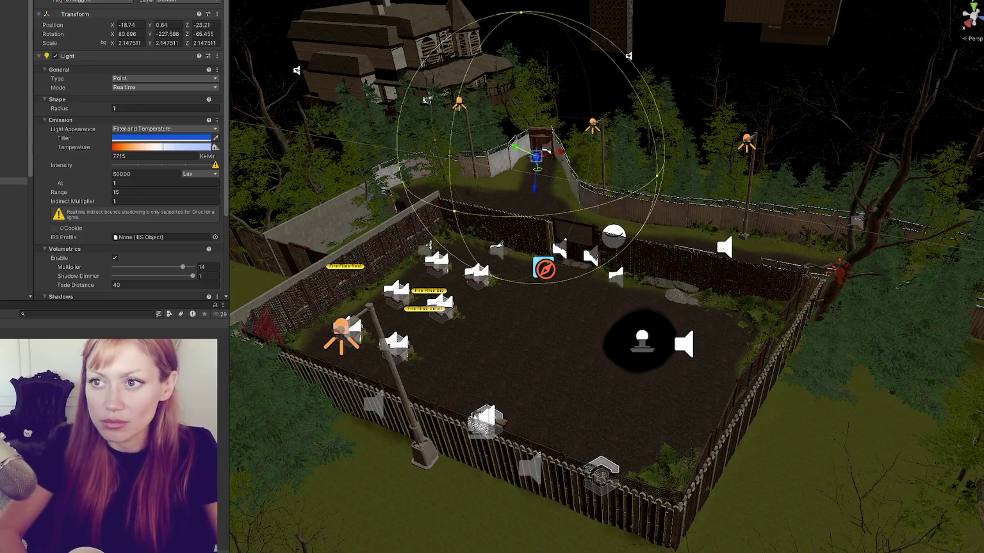
pyautogui.click(14, 182)
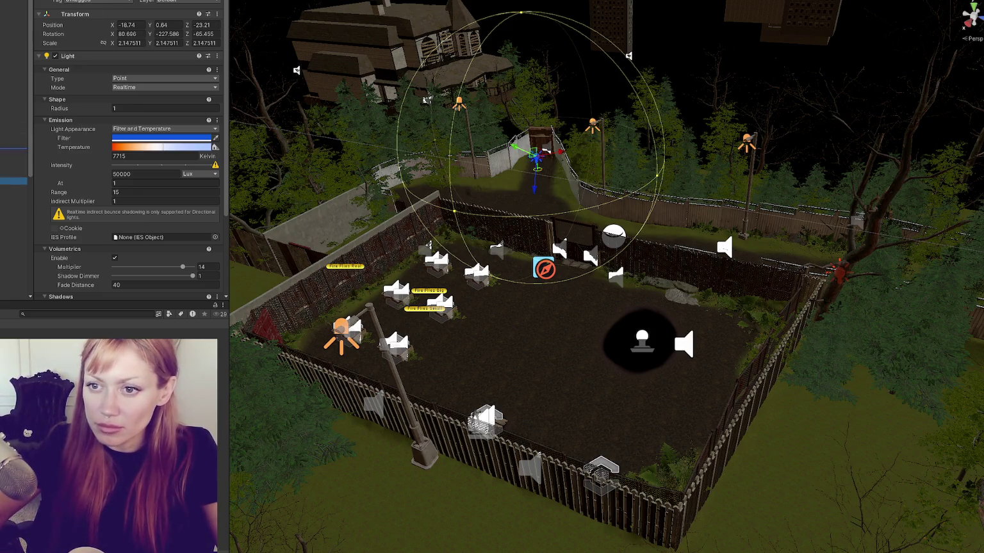
pyautogui.click(14, 159)
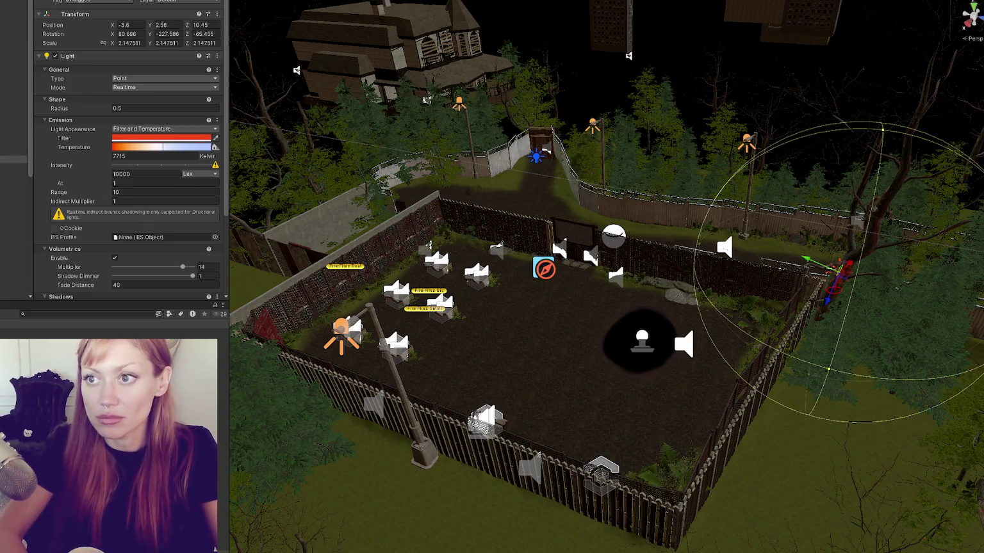
pyautogui.click(14, 166)
pyautogui.keyDown('shift'); pyautogui.click(14, 190); pyautogui.keyUp('shift')
pyautogui.click(15, 174)
pyautogui.keyDown('shift'); pyautogui.click(14, 190); pyautogui.keyUp('shift')
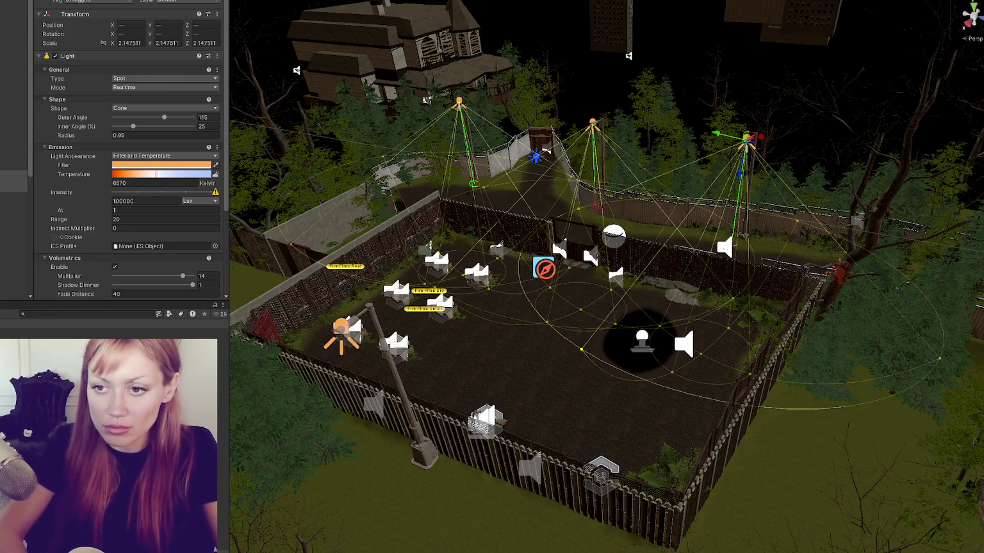
pyautogui.click(14, 153)
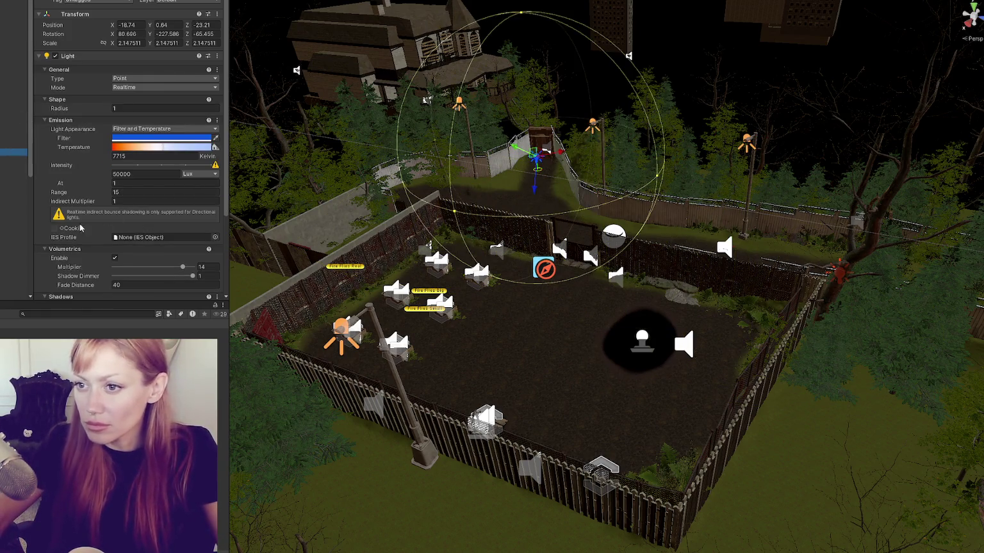
pyautogui.click(14, 145)
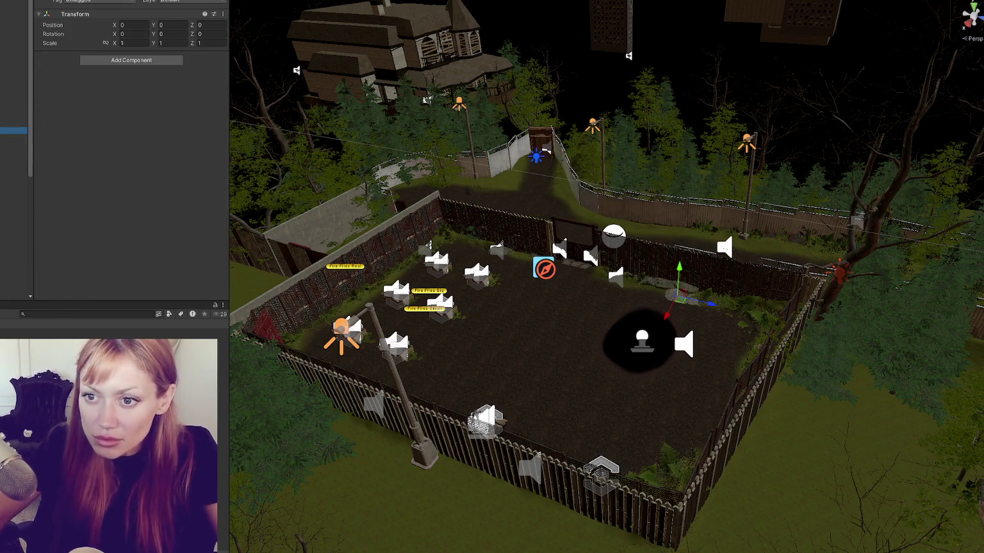
# Check several objects in the Hierarchy, including an empty GameObject, then save the scene.
pyautogui.click(14, 196)
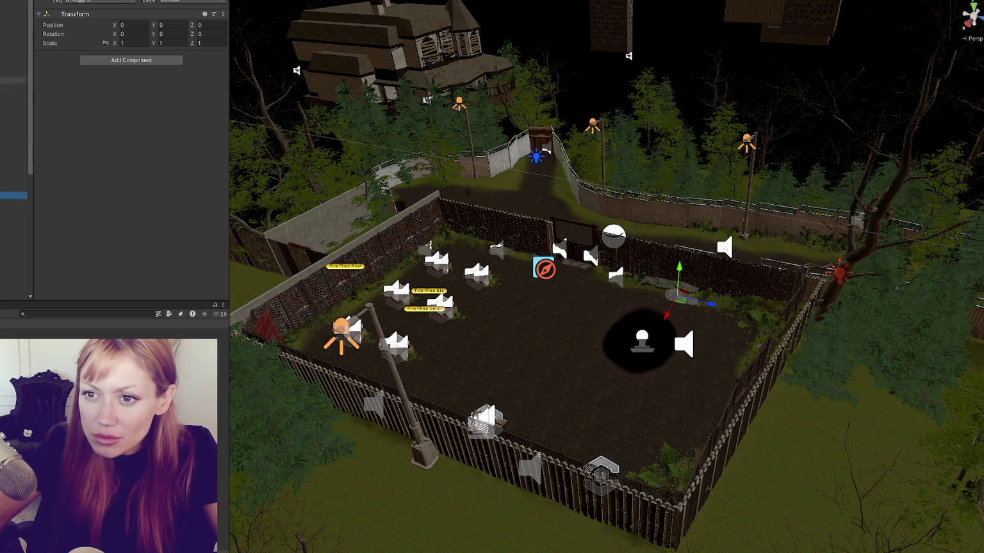
pyautogui.click(14, 109)
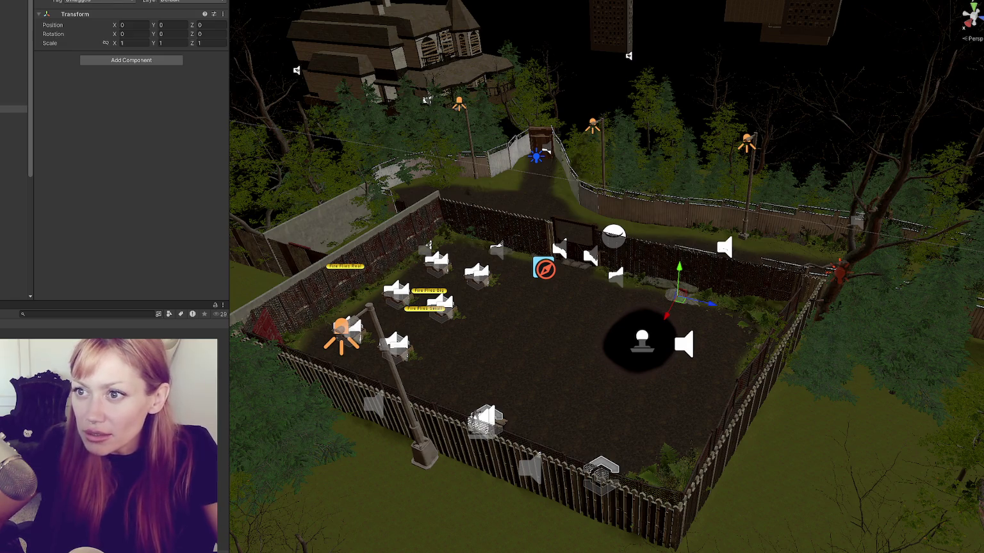
pyautogui.click(14, 115)
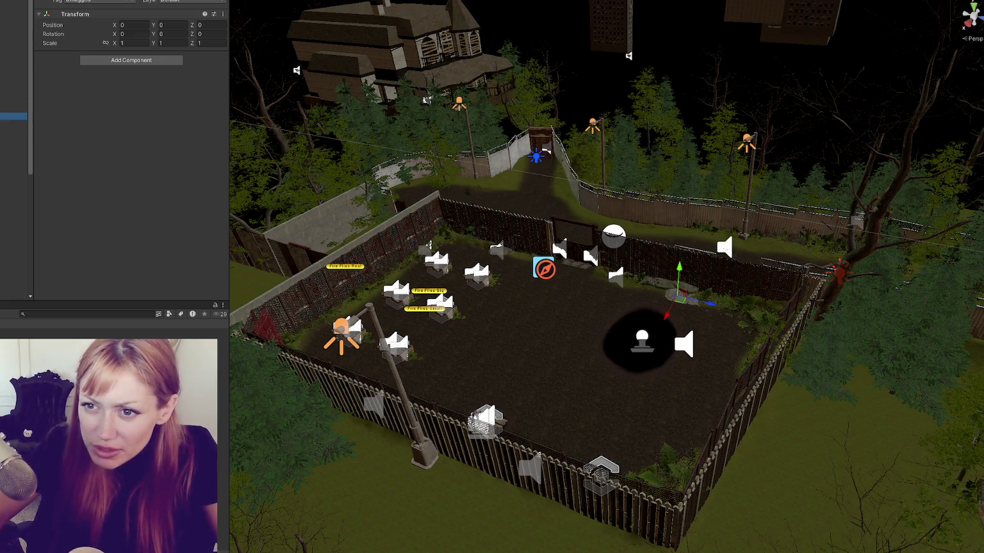
pyautogui.click(14, 81)
pyautogui.click(15, 73)
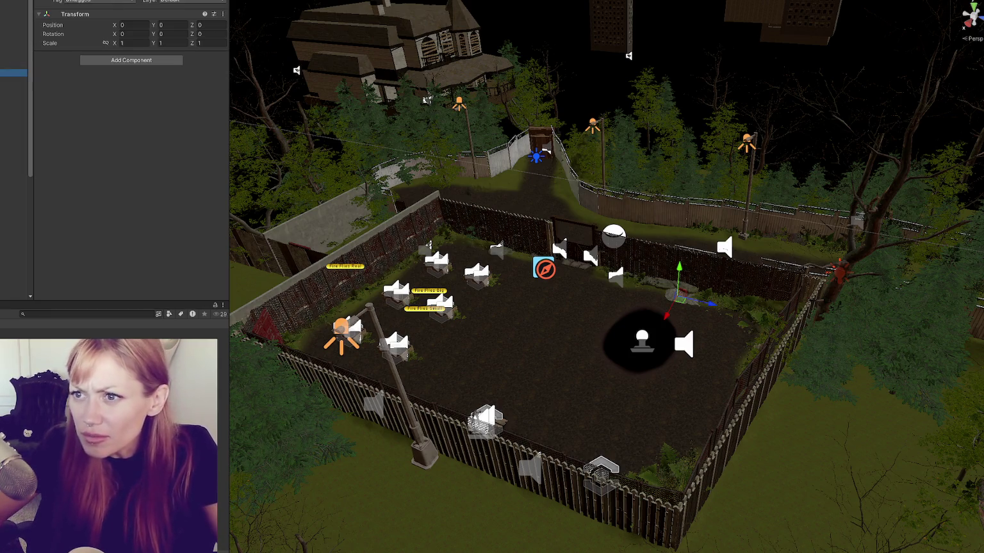
pyautogui.click(14, 72)
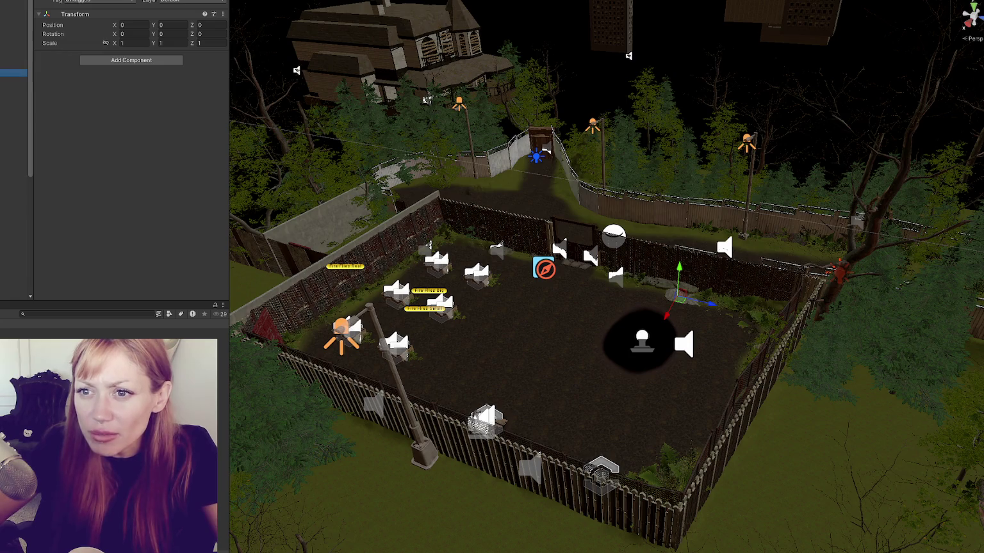
pyautogui.click(14, 43)
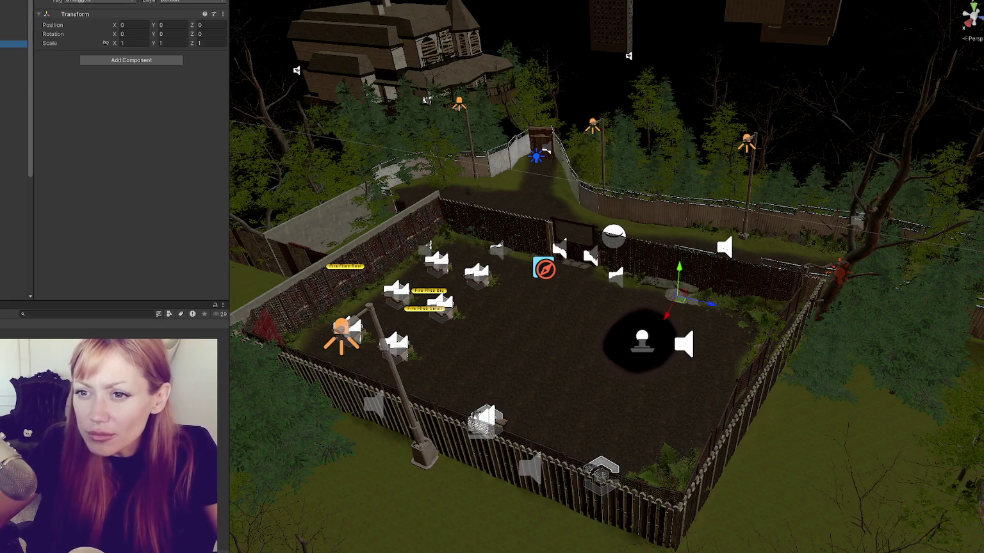
pyautogui.hotkey('ctrl', 's')
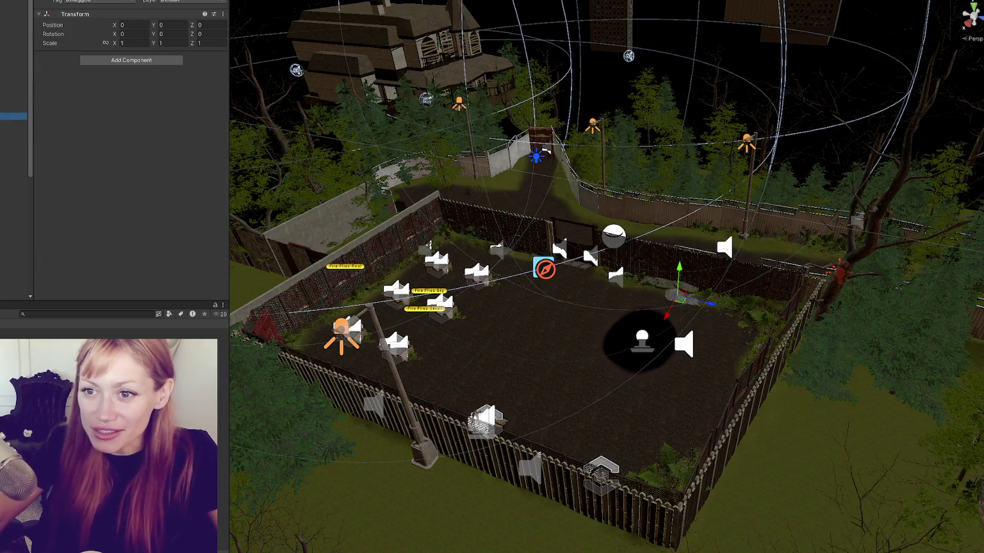
# Select the global fog Volume to check its Fog settings, then clear the selection.
pyautogui.click(13, 59)
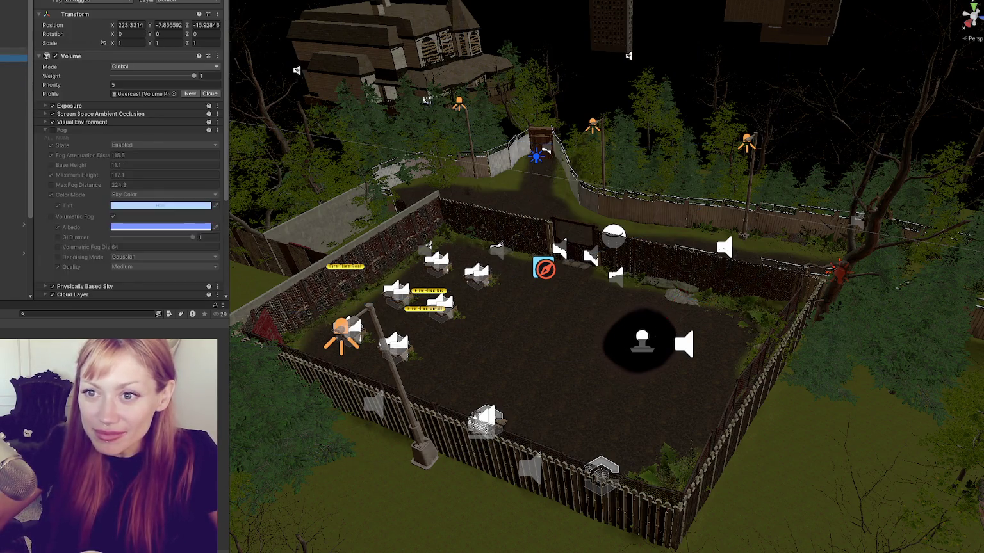
pyautogui.click(13, 276)
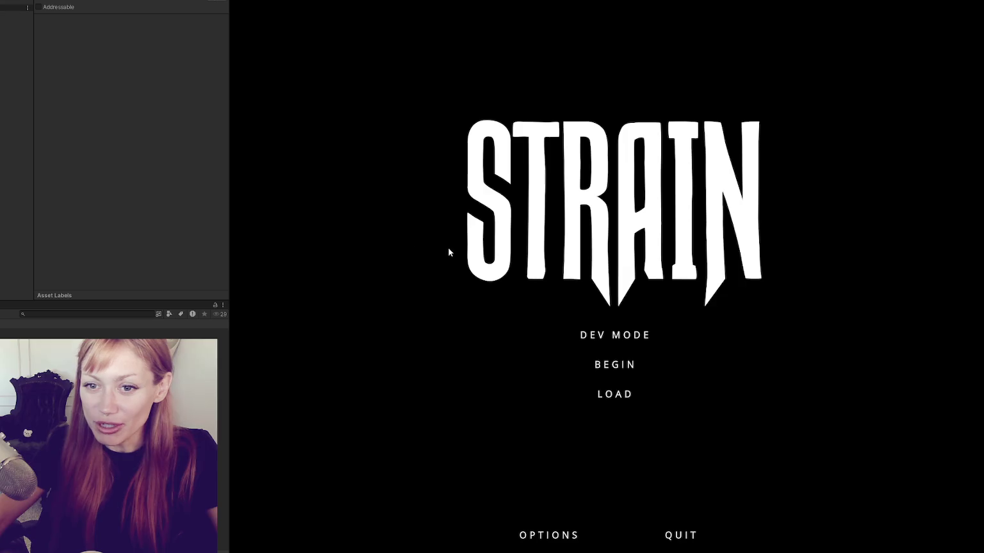
# Begin a new game, harvest the berry bush, go through the gate into the flooded alley, and pause.
pyautogui.click(625, 336)
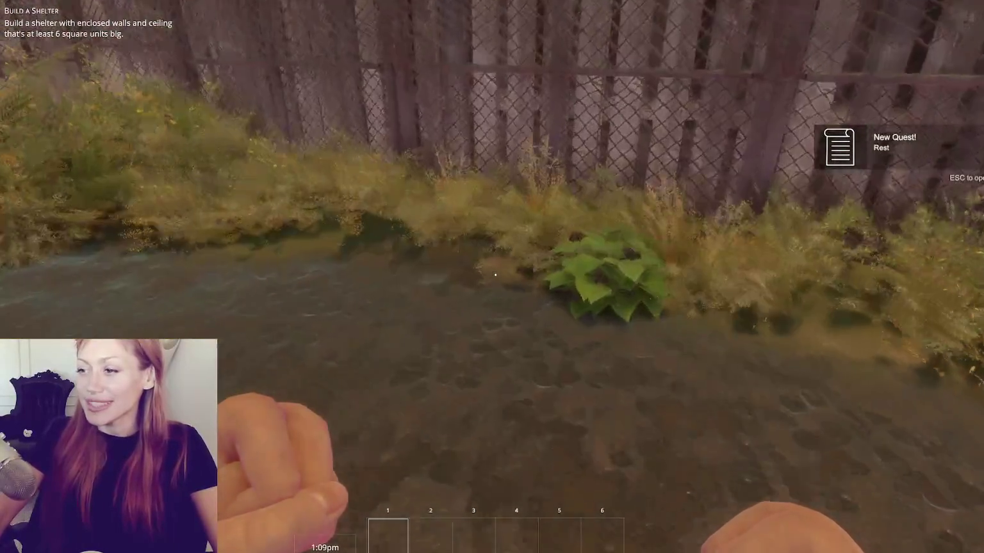
pyautogui.press('e')
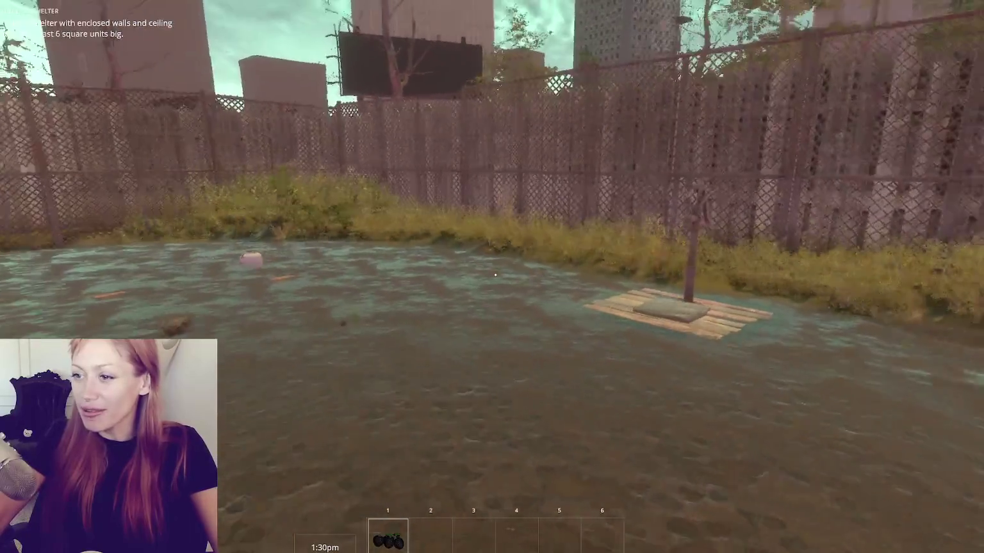
pyautogui.press('w')
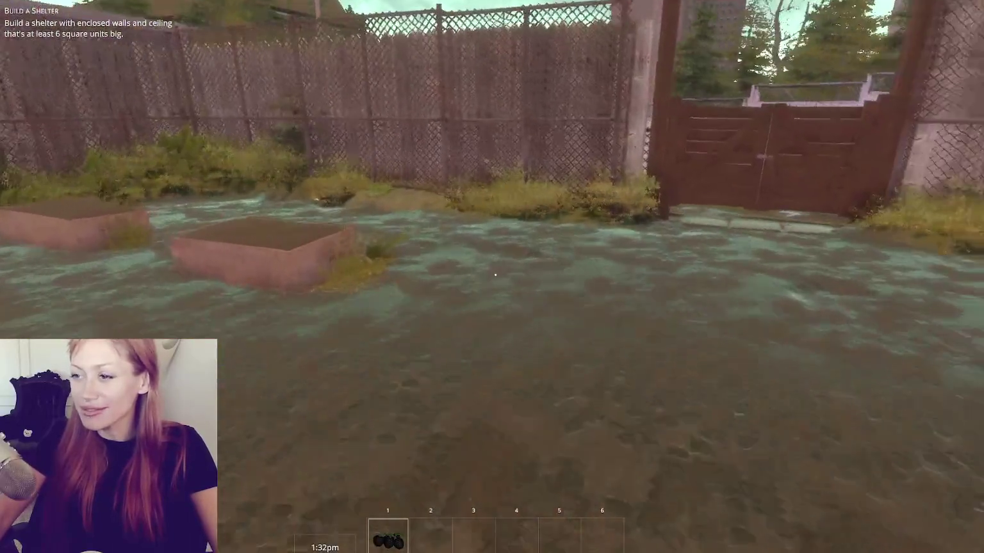
pyautogui.press('e')
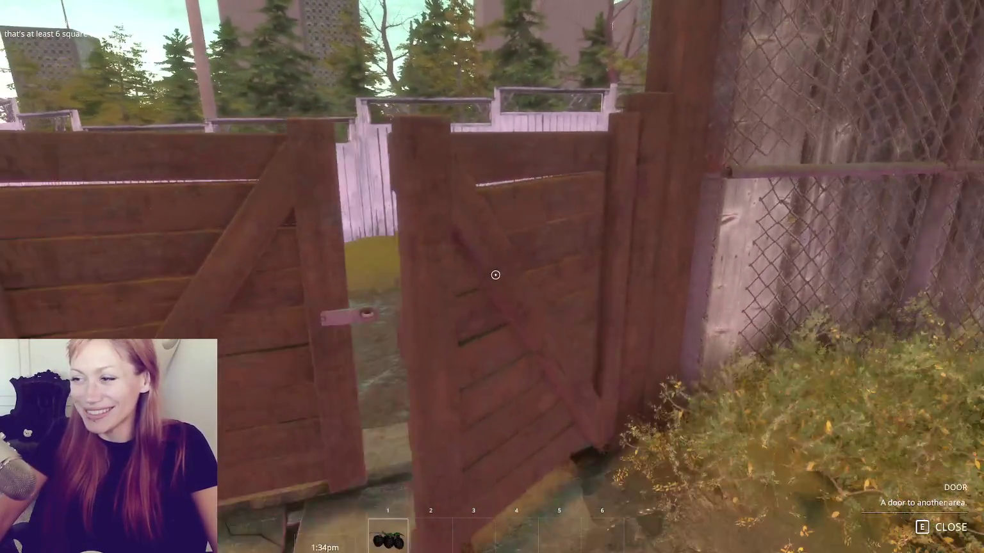
pyautogui.press('w')
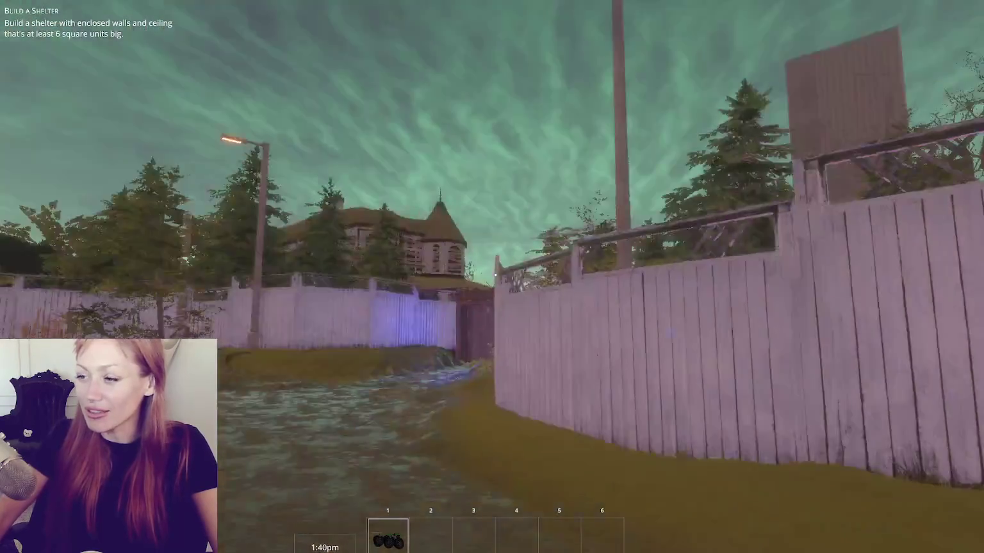
pyautogui.press('Escape')
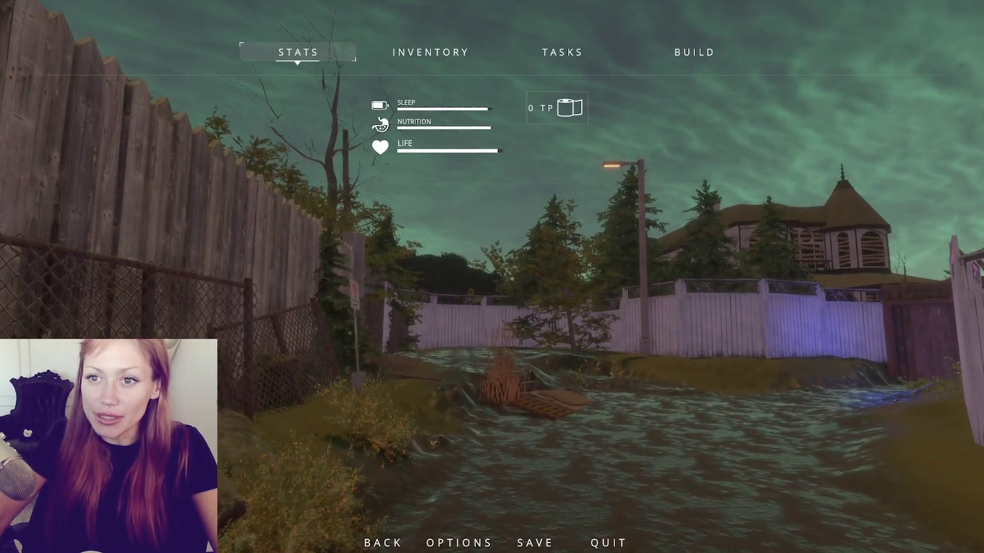
pyautogui.moveTo(0, 150); pyautogui.dragTo(59, 149)
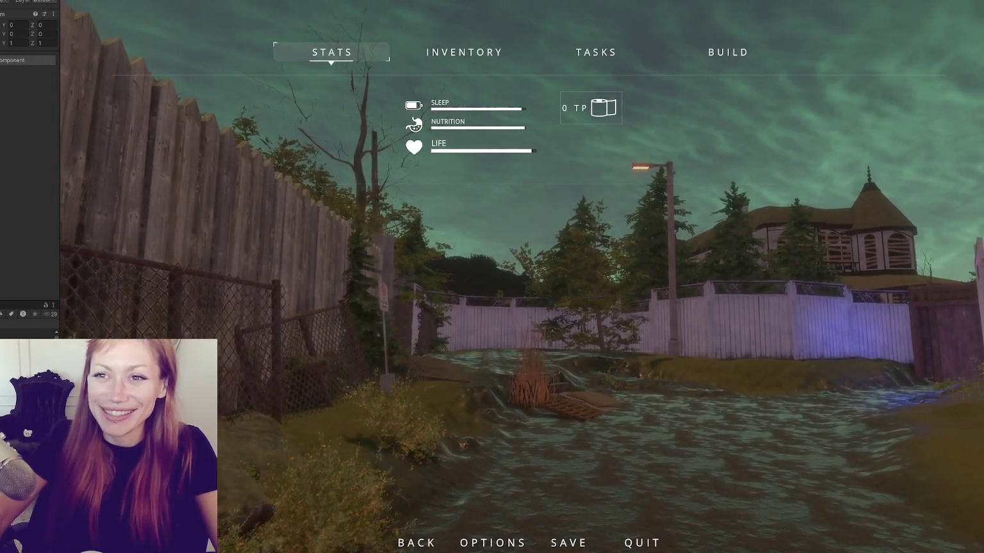
# Widen the Inspector beside the paused game so the TimeControls script fields are readable.
pyautogui.scroll(5, 29, 147)
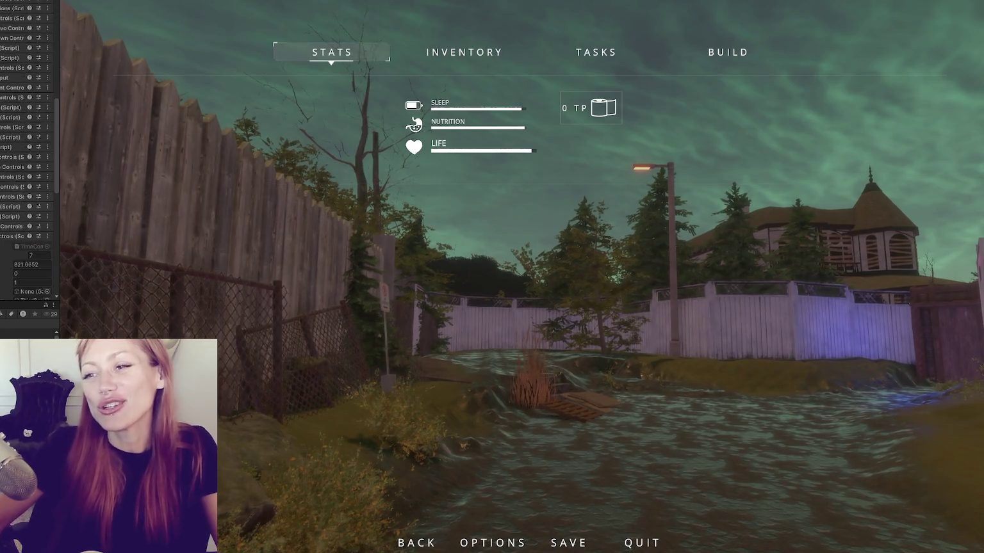
pyautogui.scroll(-1, 29, 160)
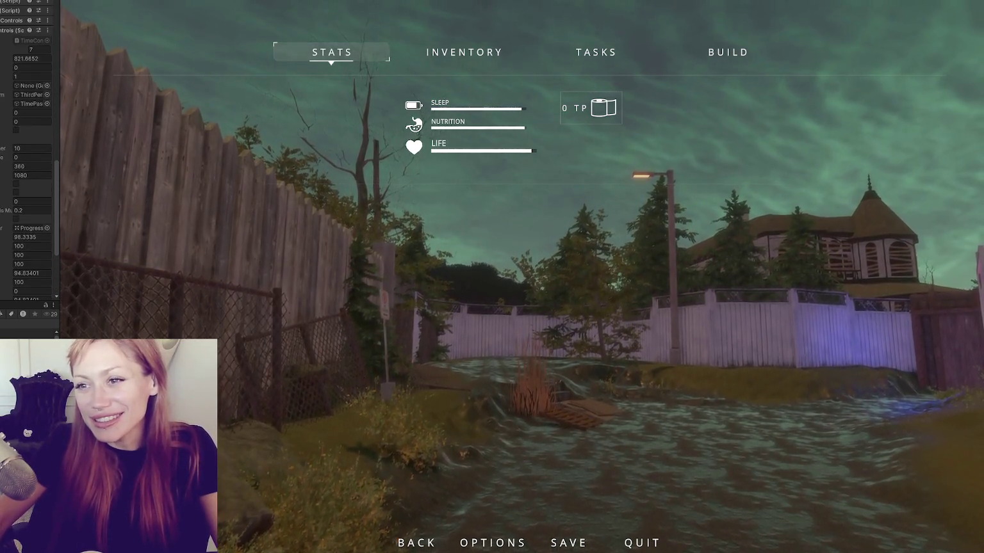
pyautogui.moveTo(62, 122); pyautogui.dragTo(104, 122)
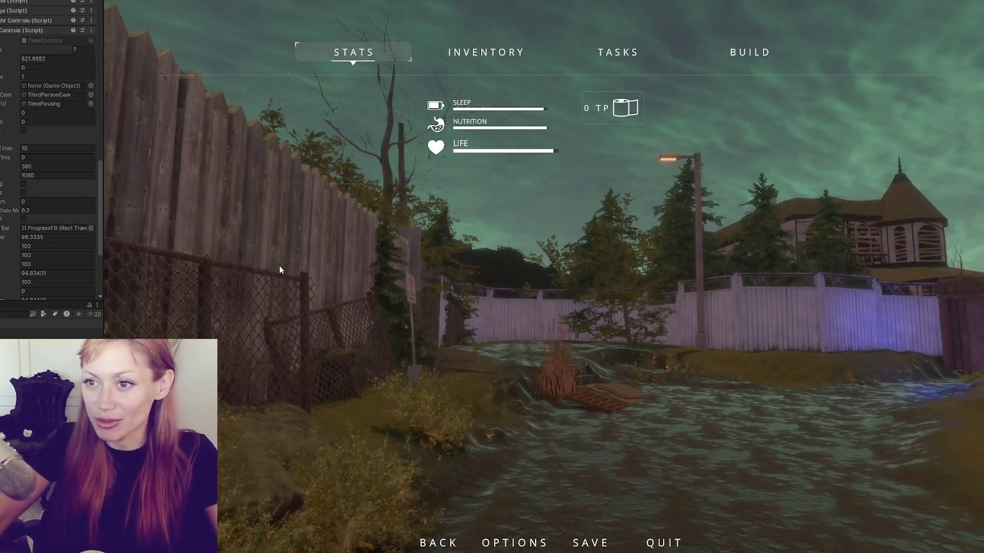
pyautogui.press('Escape')
pyautogui.press('Escape')
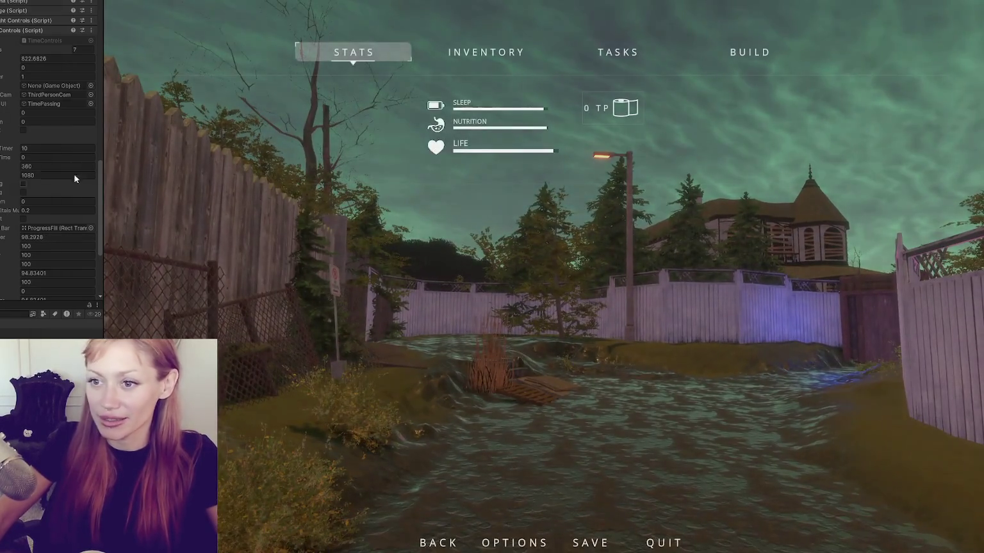
# Raise the TimeControls speed to 30 to fast-forward toward 5pm, then reset it to 1.
pyautogui.click(62, 77)
pyautogui.write('30')
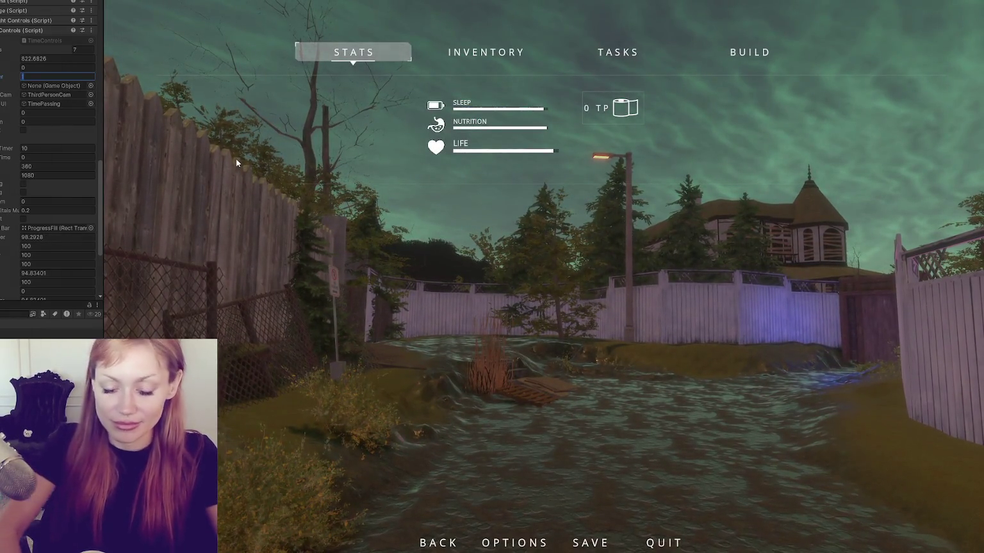
pyautogui.press('Escape')
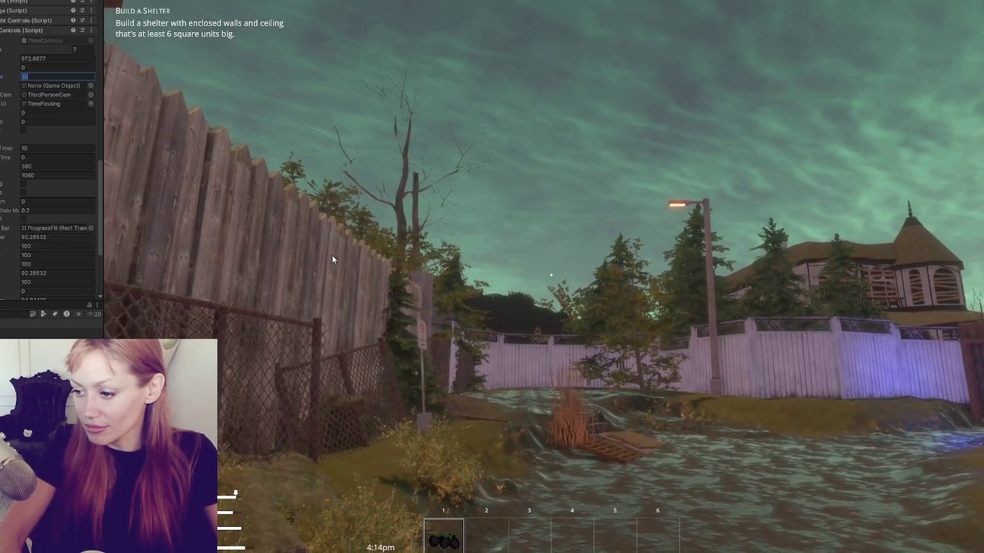
pyautogui.write('1')
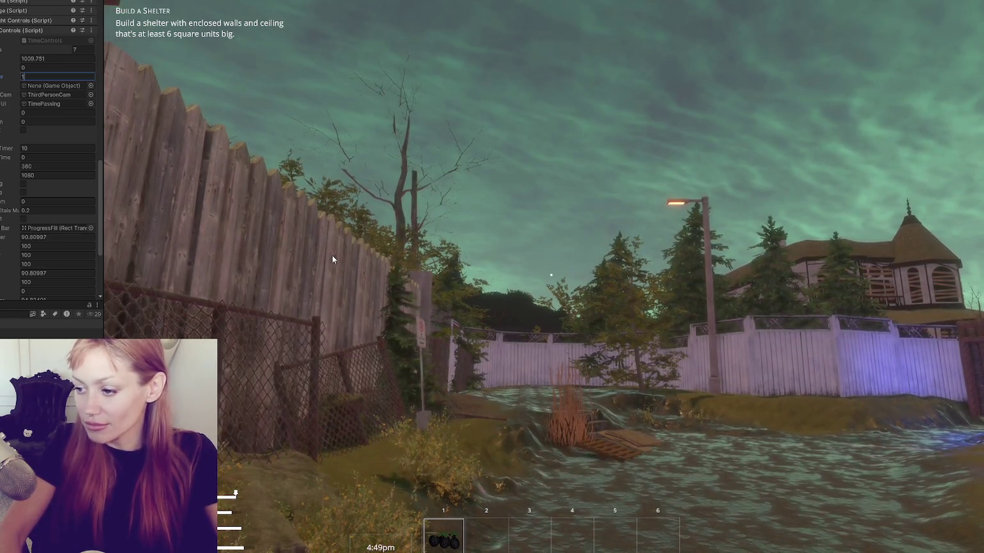
pyautogui.click(429, 220)
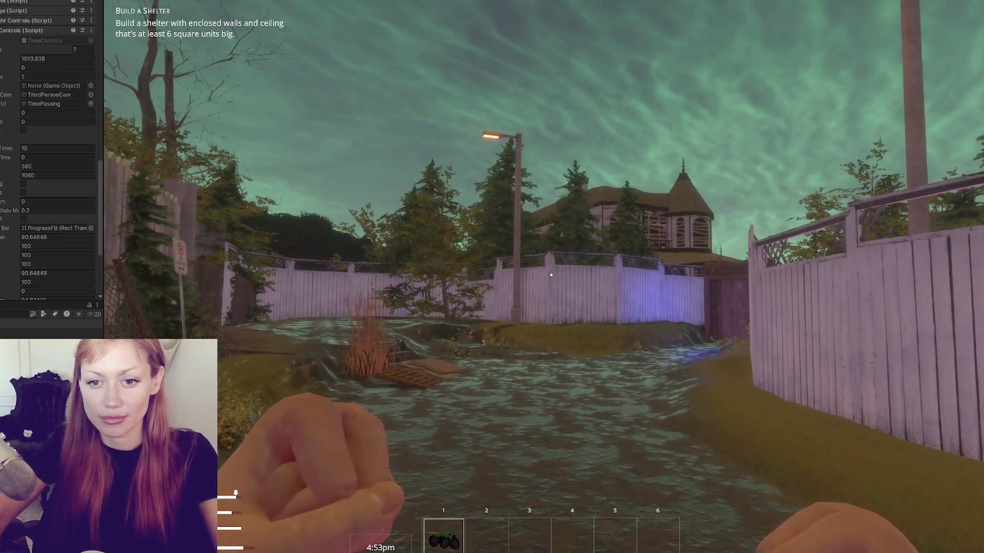
# Walk toward the fence corner, then back away to look over the yard.
pyautogui.press('w')
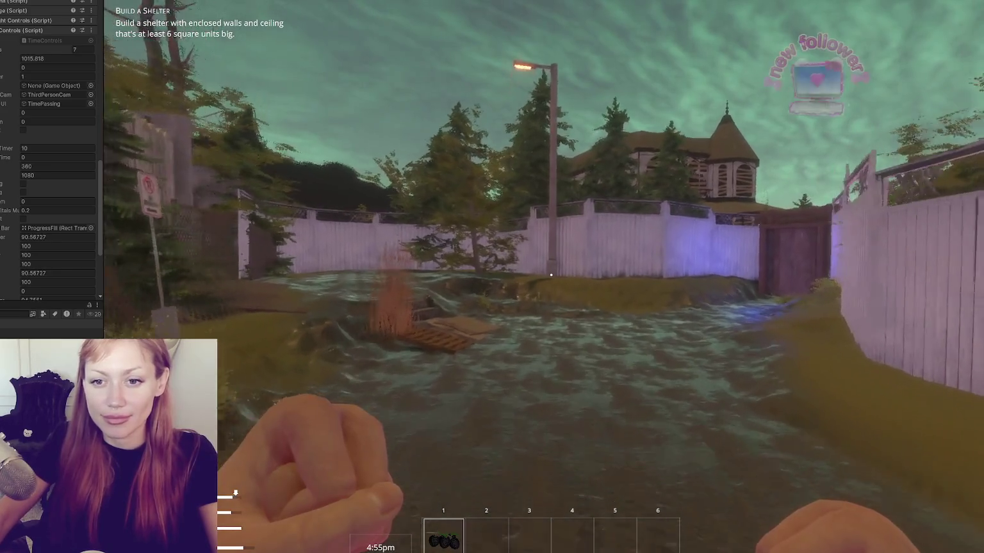
pyautogui.press('w')
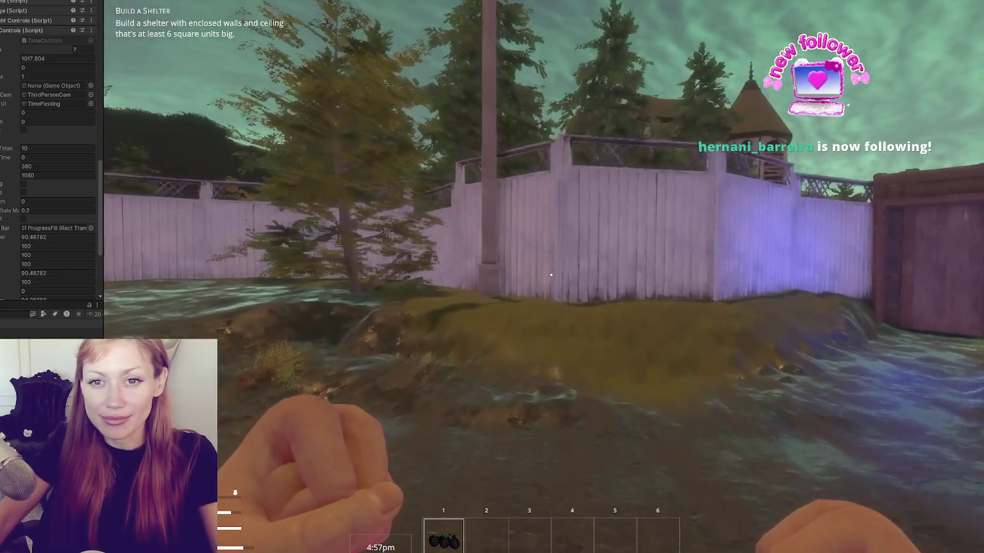
pyautogui.press('s')
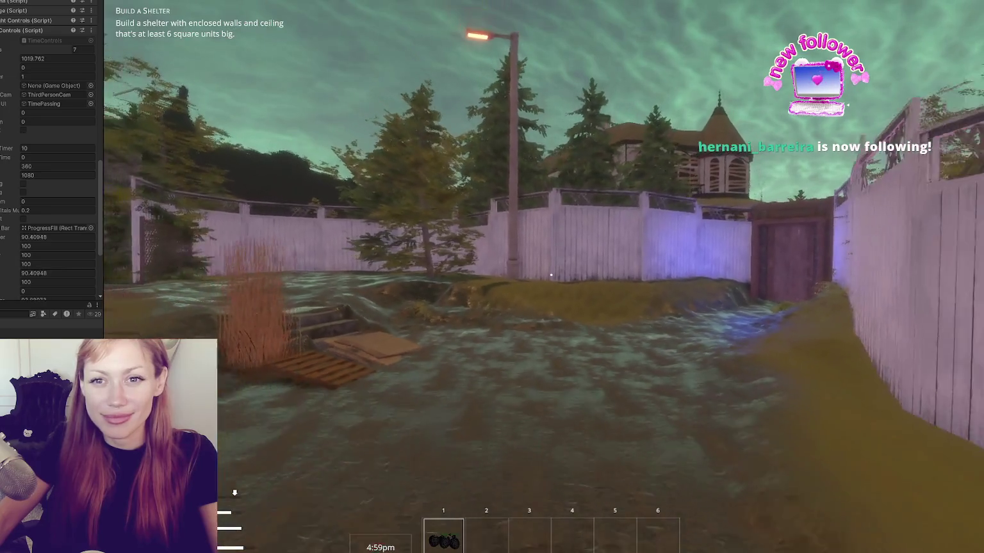
pyautogui.press('s')
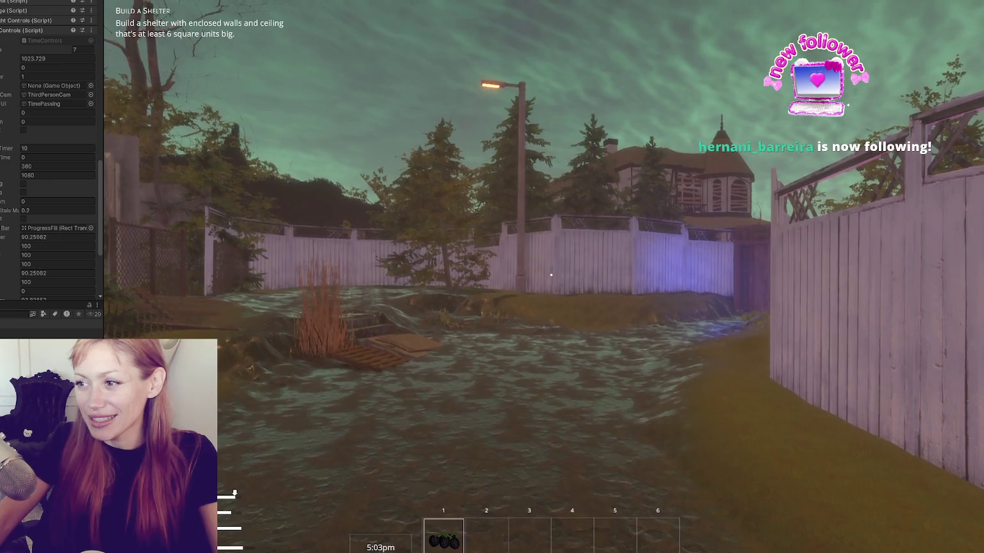
pyautogui.press('s')
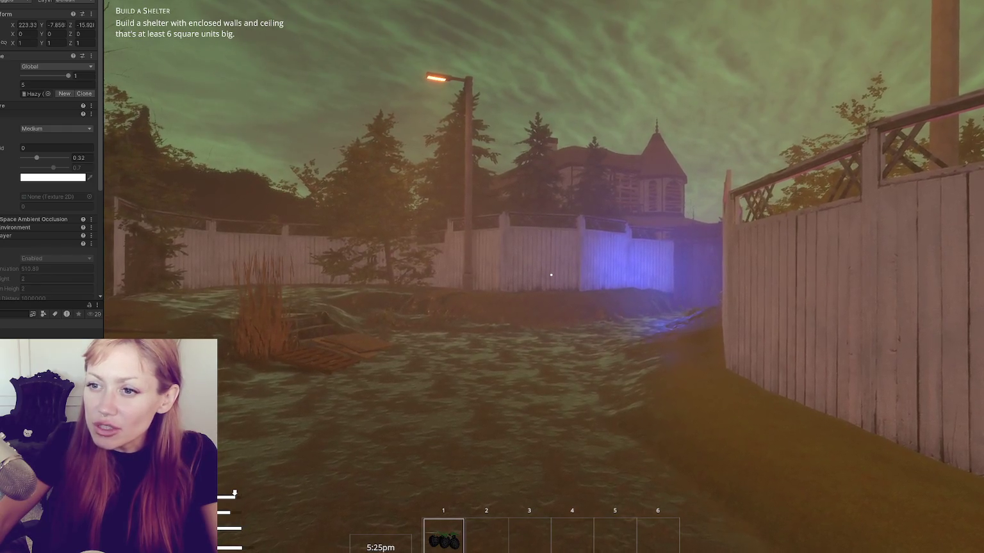
# Walk along the fence past the CLOSED sign and through the gate into the fenced yard.
pyautogui.press('w')
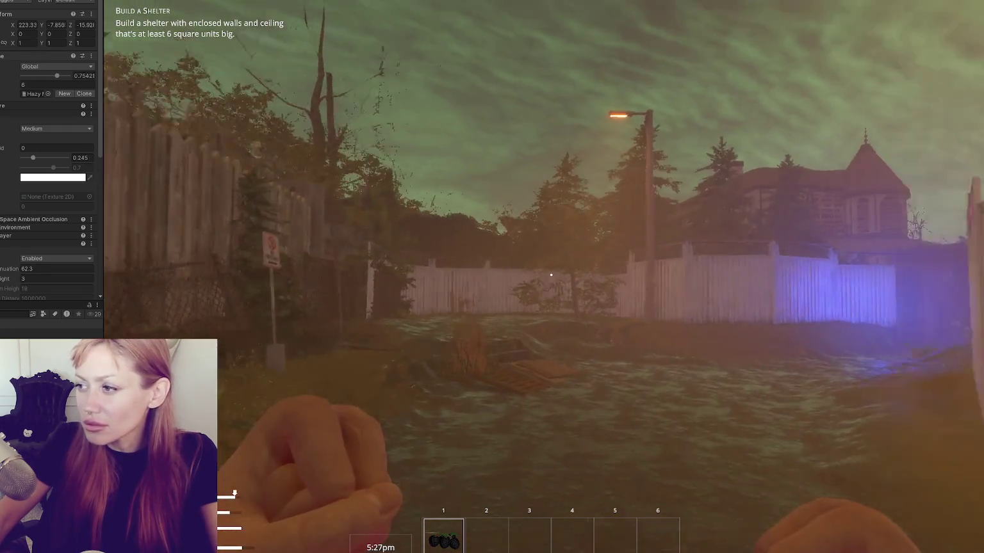
pyautogui.press('w')
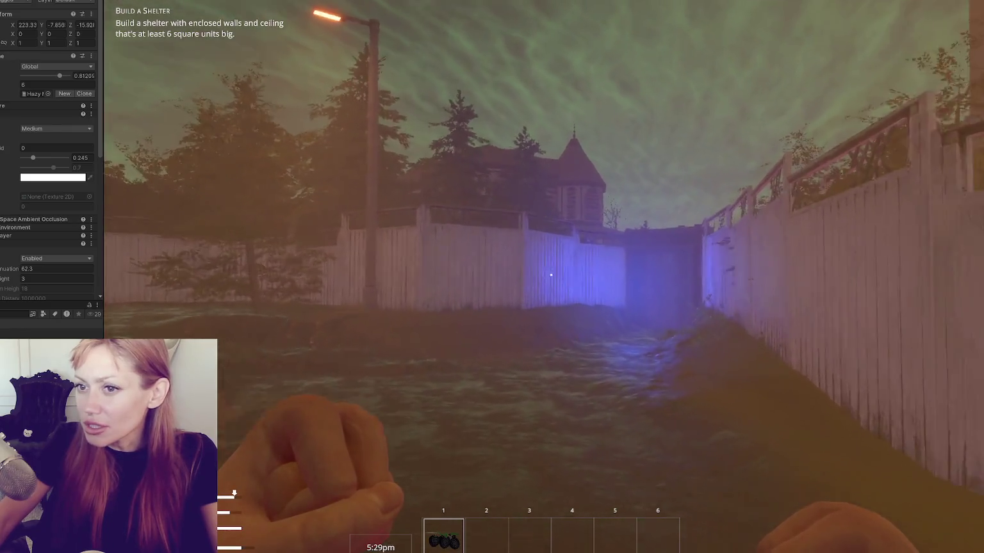
pyautogui.moveTo(551, 275)
pyautogui.press('w')
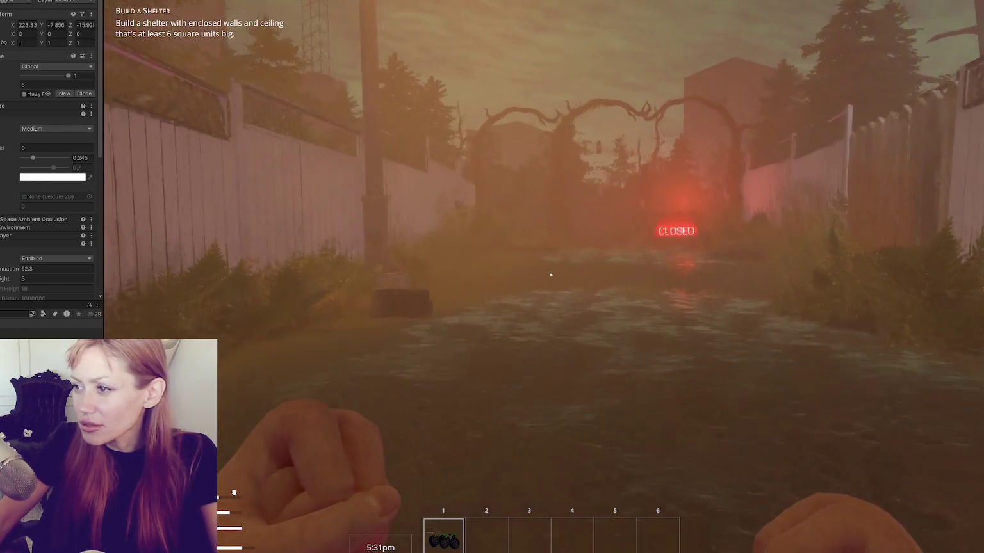
pyautogui.press('w')
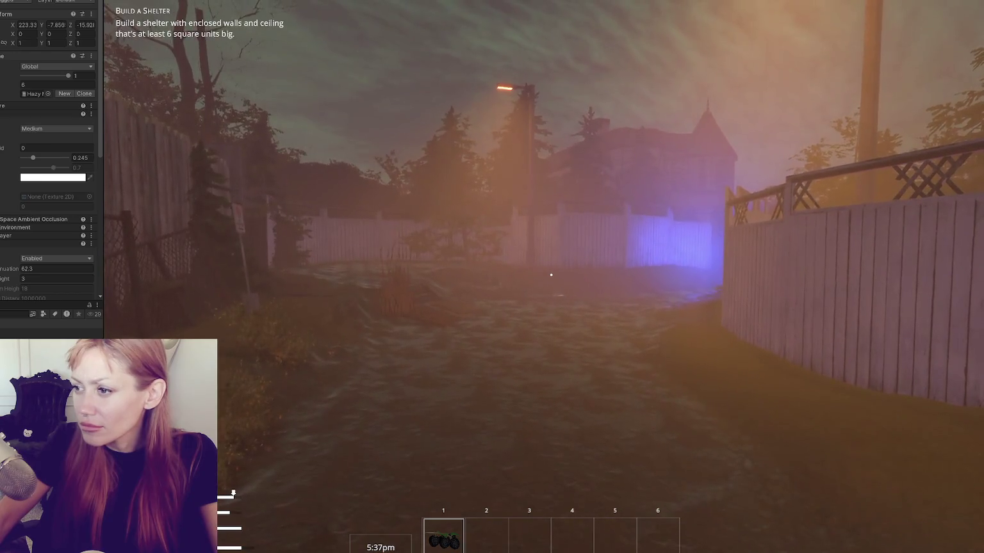
pyautogui.press('w')
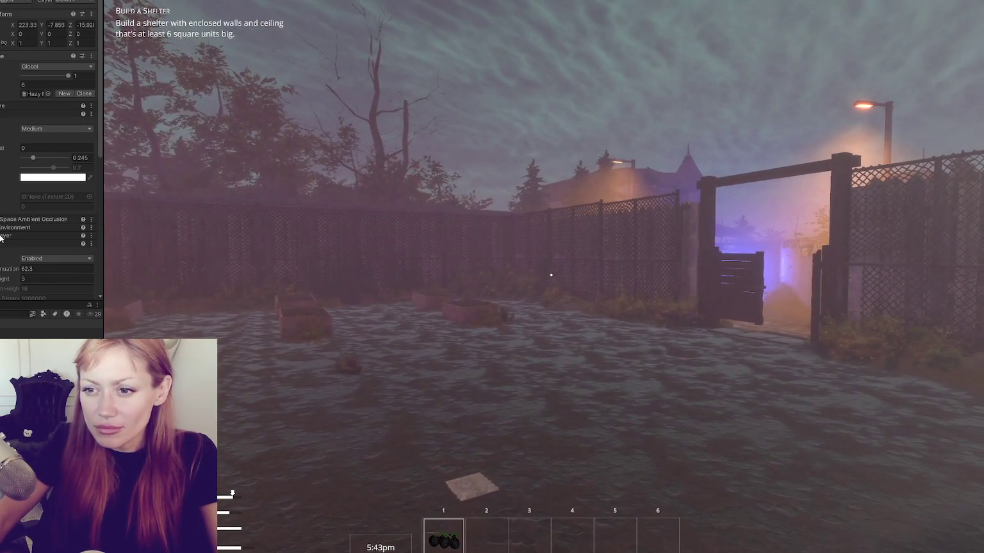
# Set Fog Attenuation Distance to 160 and the fog value to 0.2, collapsing the Animator panel.
pyautogui.scroll(-3, 9, 226)
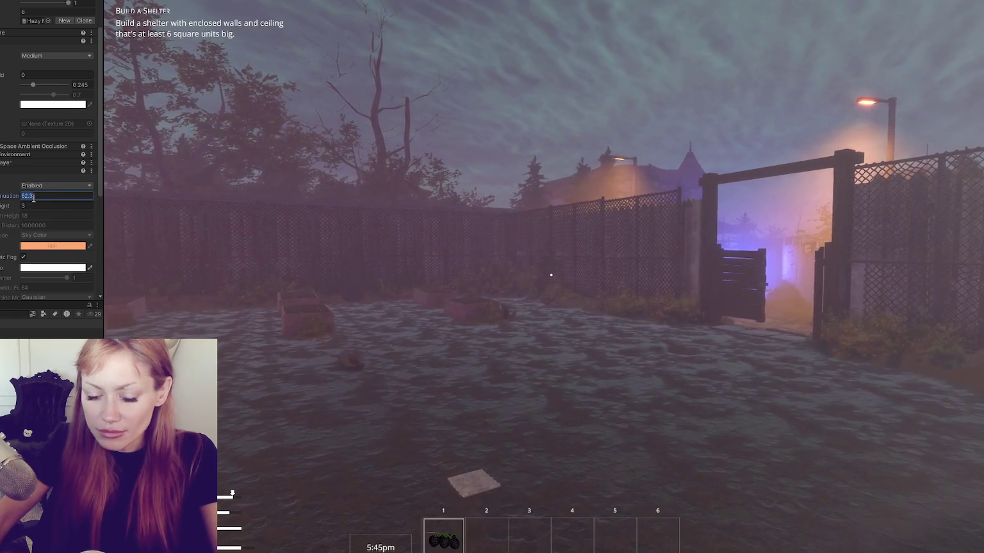
pyautogui.write('160')
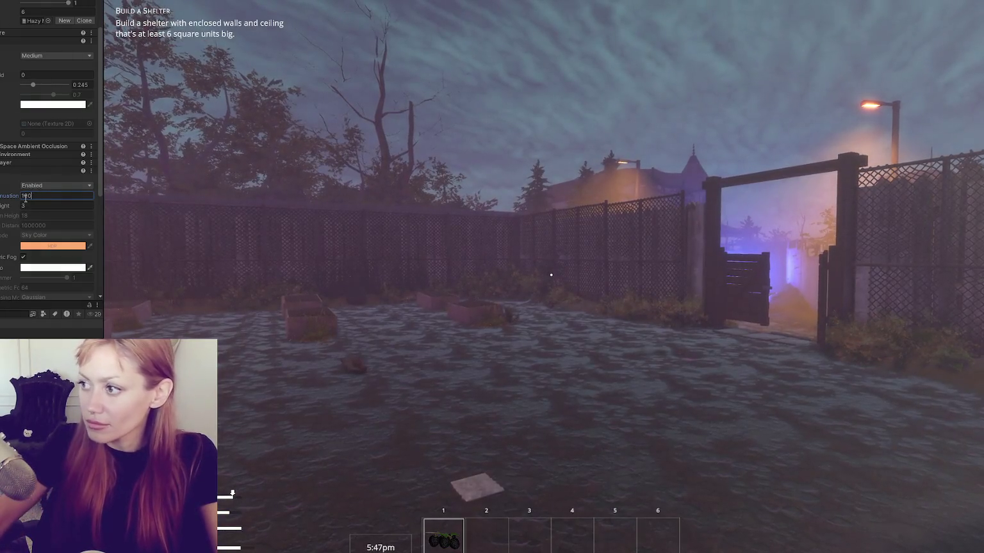
pyautogui.click(26, 171)
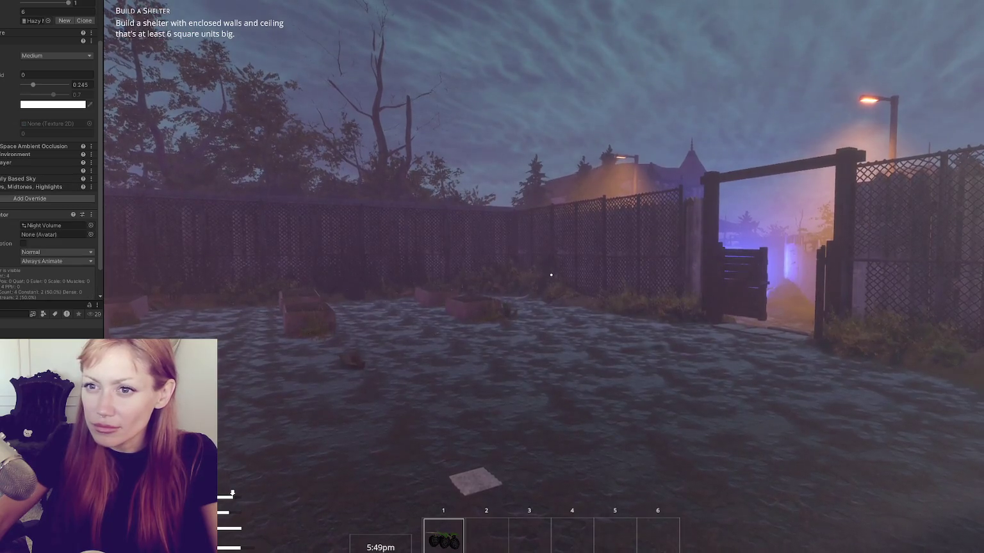
pyautogui.click(91, 215)
pyautogui.click(121, 241)
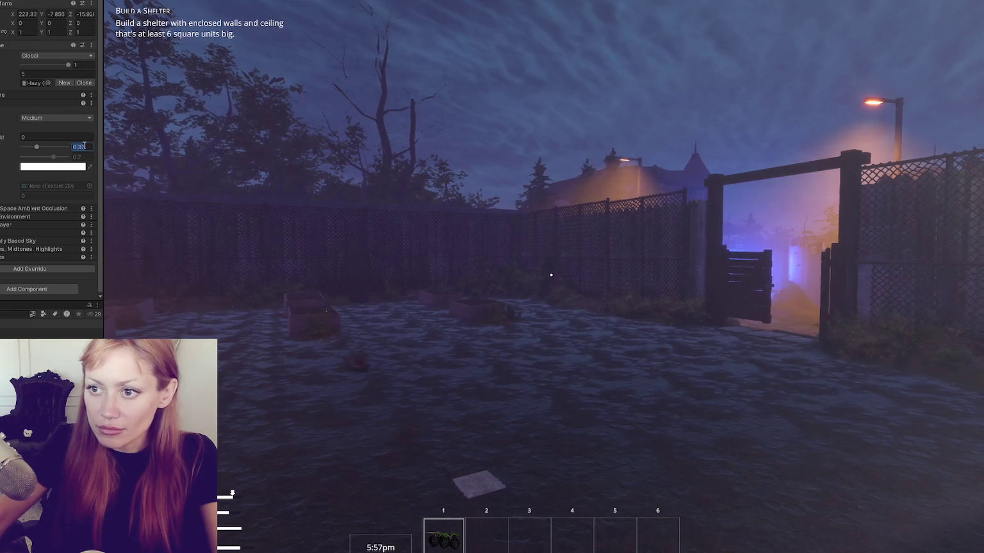
# Walk through the gate into the alley toward the blue-lit fence and pause the game.
pyautogui.click(550, 275)
pyautogui.press('w')
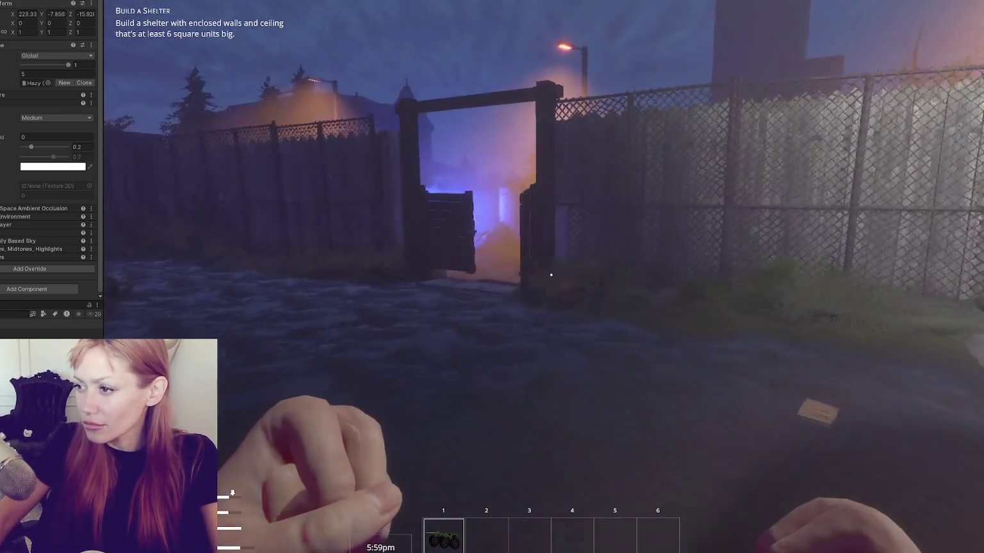
pyautogui.press('w')
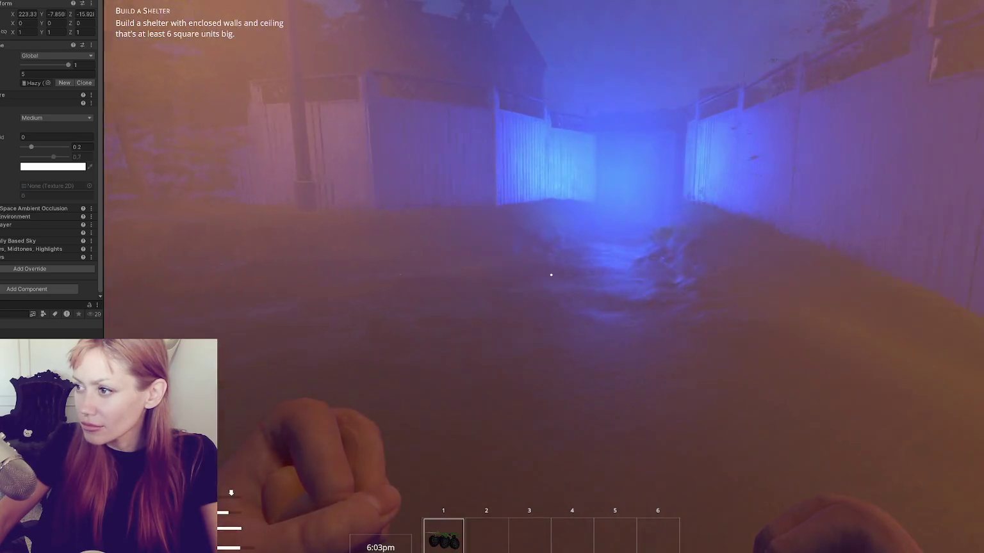
pyautogui.press('Escape')
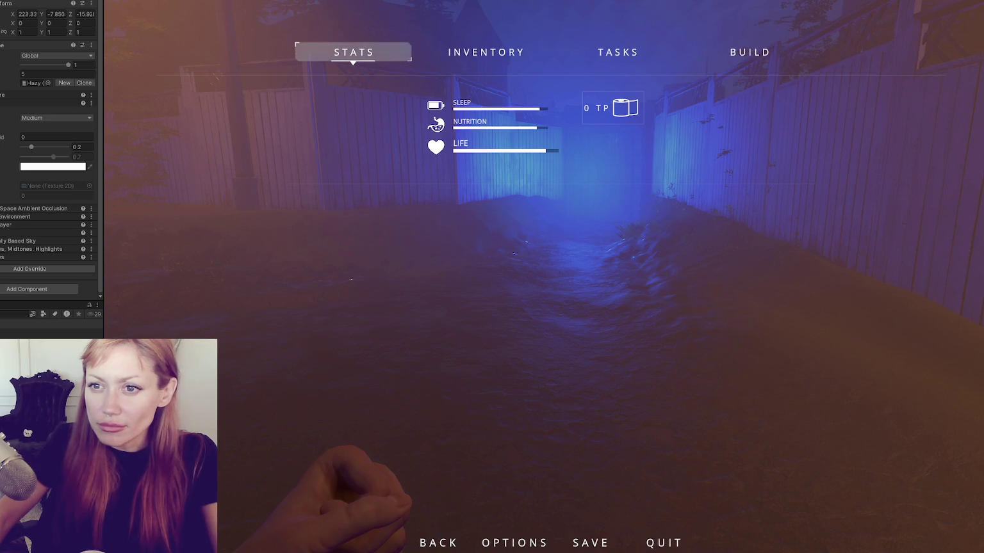
# Cut the blue point light's intensity from 50000 to 5000 Lux and resume walking down the path.
pyautogui.click(50, 173)
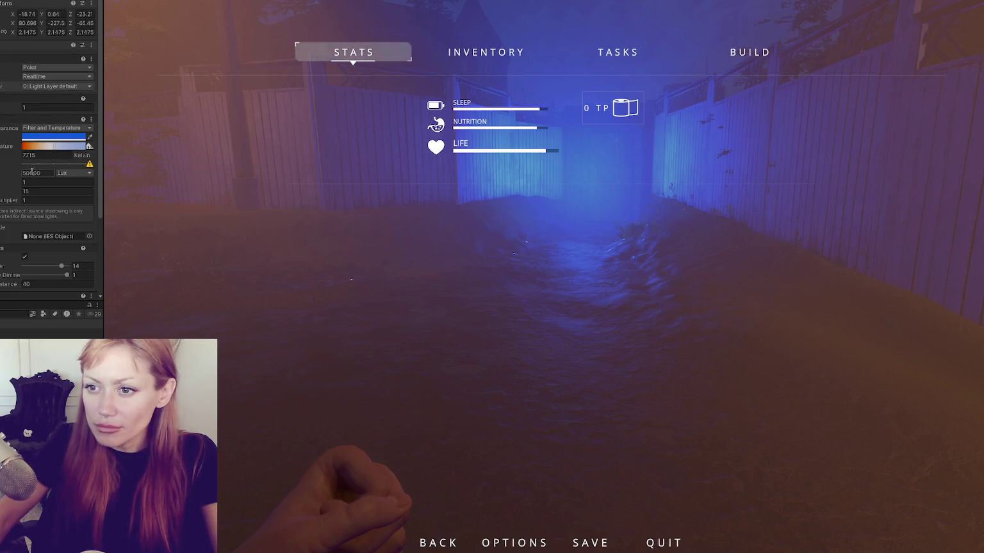
pyautogui.press('BackSpace')
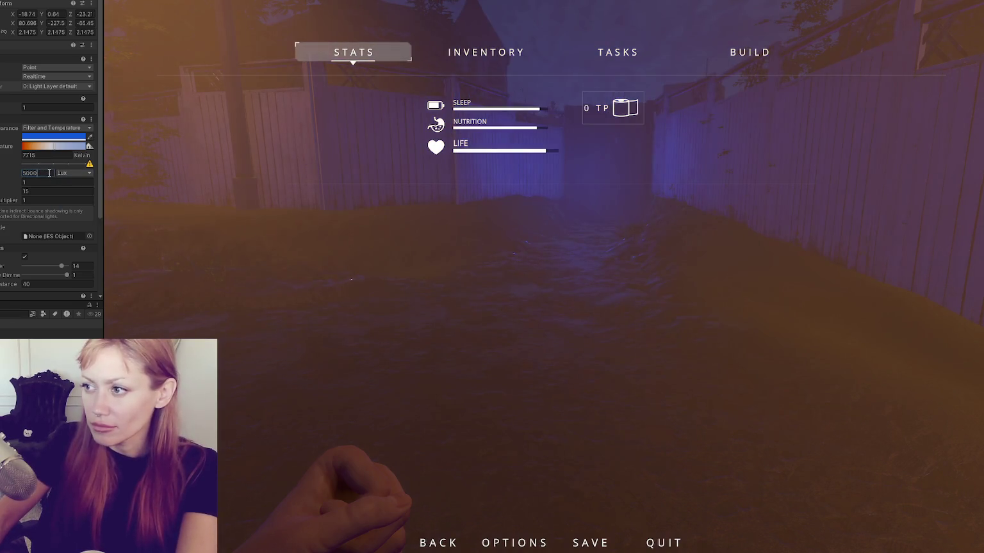
pyautogui.click(279, 222)
pyautogui.press('Escape')
pyautogui.press('w')
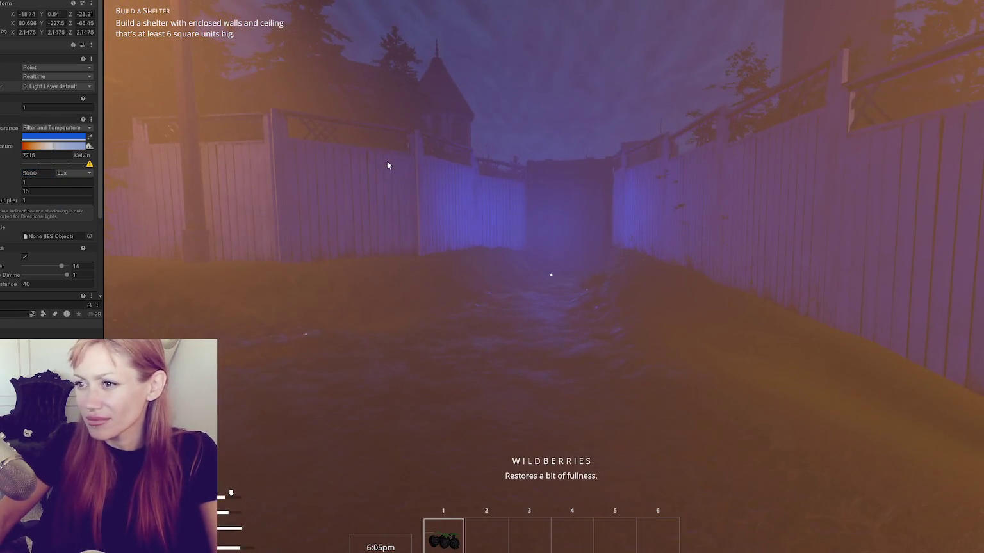
# Set the blue light to 8000 Lux and its volumetric multiplier to 10.5, then switch volumetrics off.
pyautogui.click(24, 173)
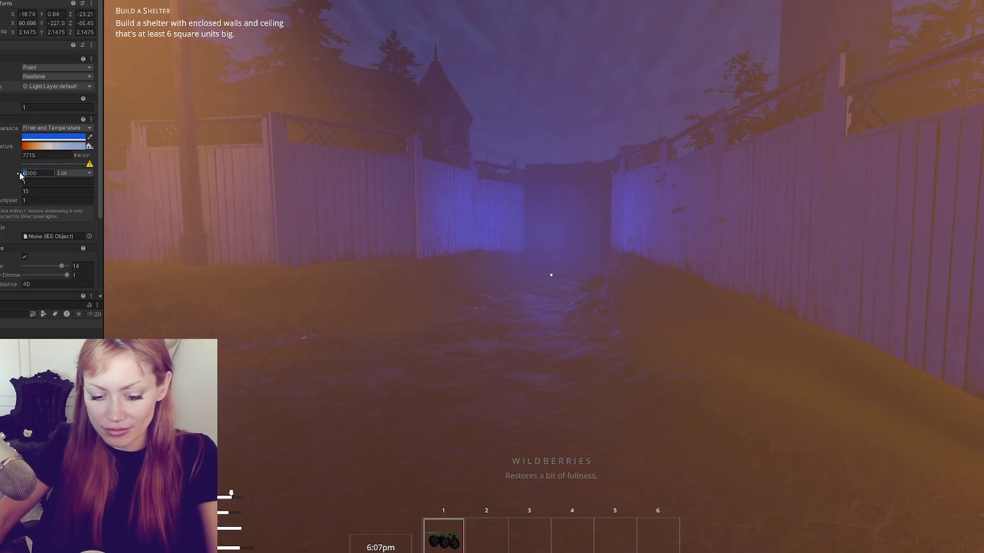
pyautogui.write('8')
pyautogui.scroll(-3, 51, 198)
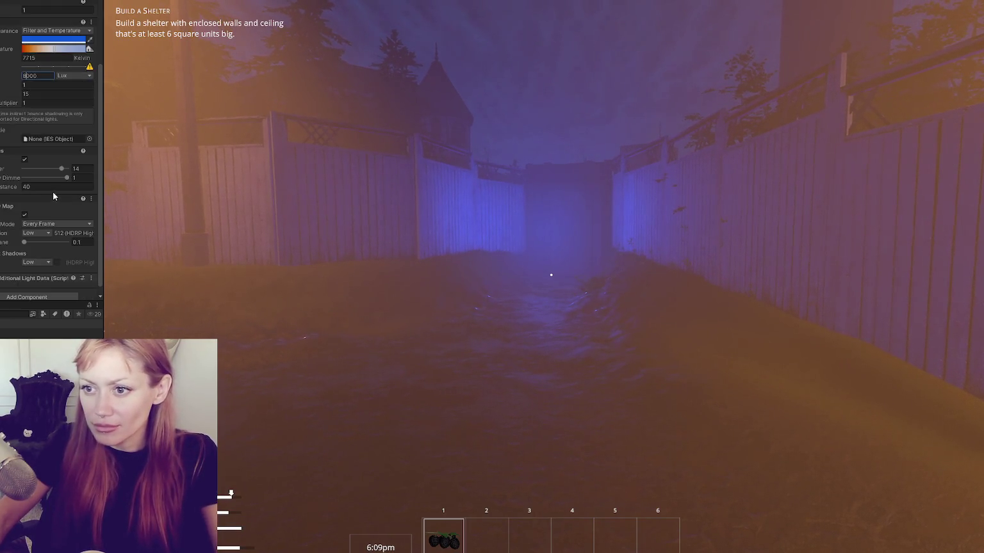
pyautogui.moveTo(40, 169); pyautogui.dragTo(53, 169)
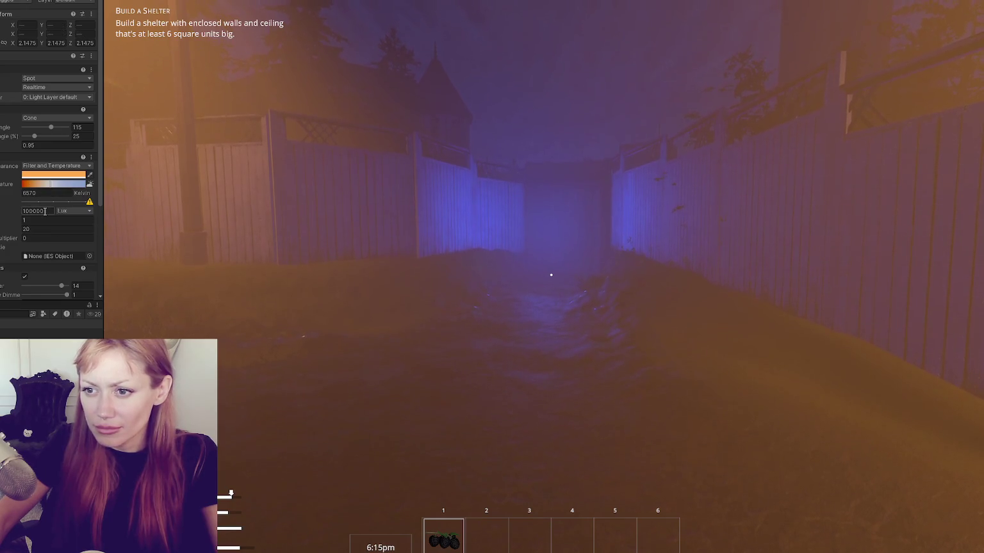
pyautogui.scroll(-3, 45, 225)
pyautogui.click(24, 178)
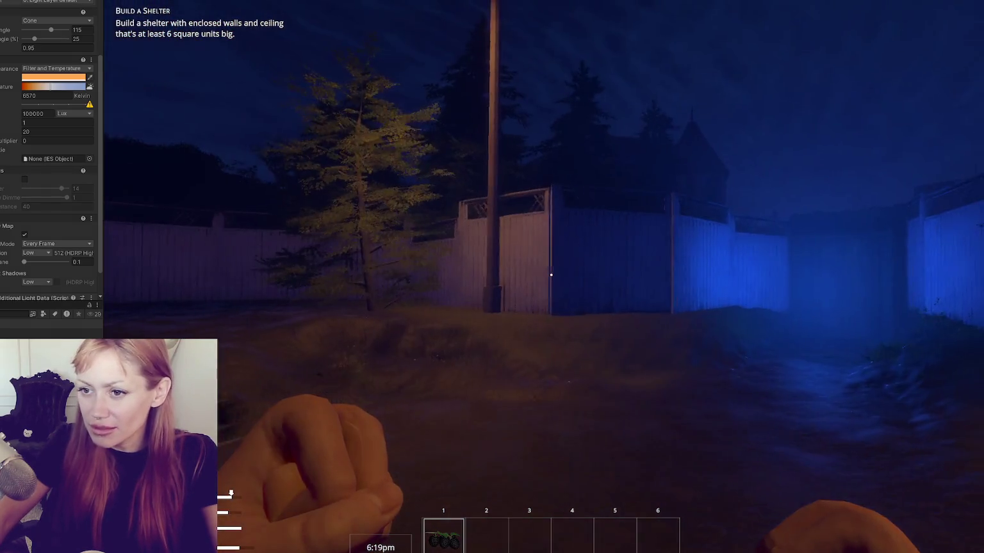
# Turn the spot light's volumetric fog back on with a multiplier of 1.5.
pyautogui.press('Escape')
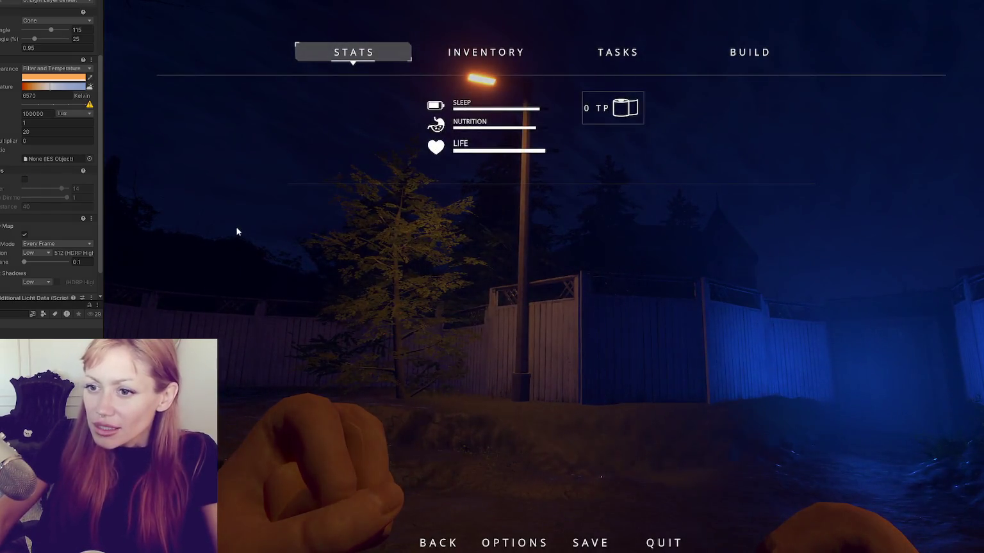
pyautogui.press('Escape')
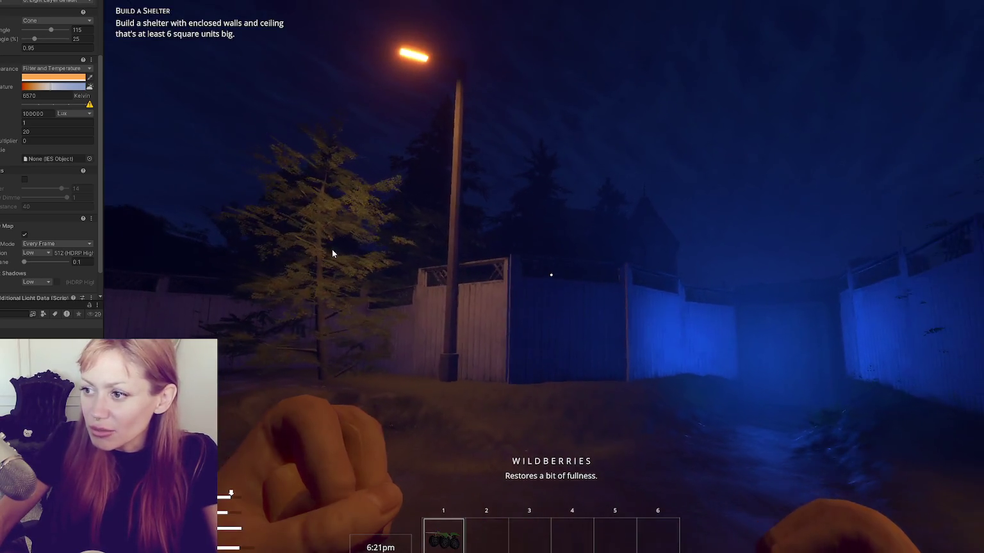
pyautogui.click(24, 179)
pyautogui.click(27, 188)
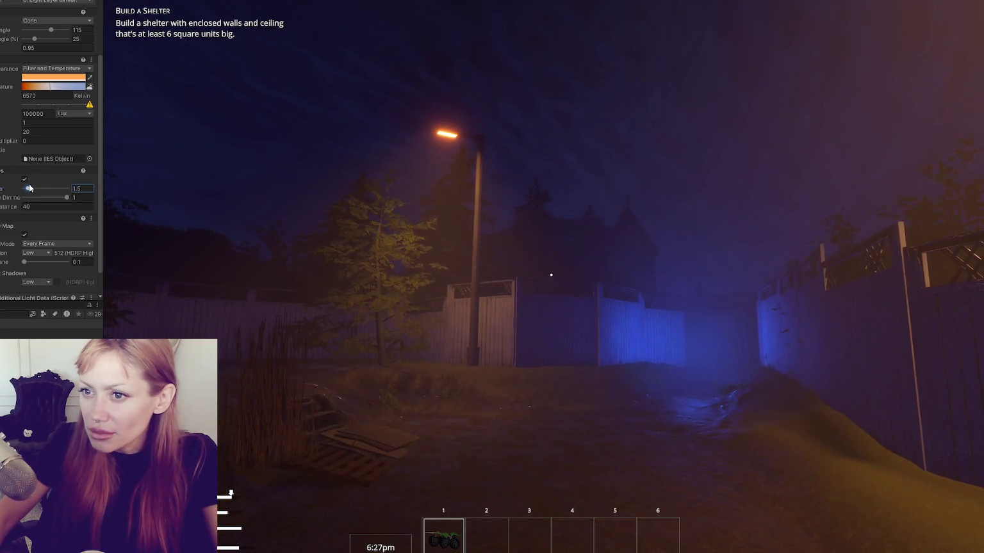
# Walk to the wooden door and out into the foggy yard, then exit Play mode and orbit the Scene view.
pyautogui.click(386, 286)
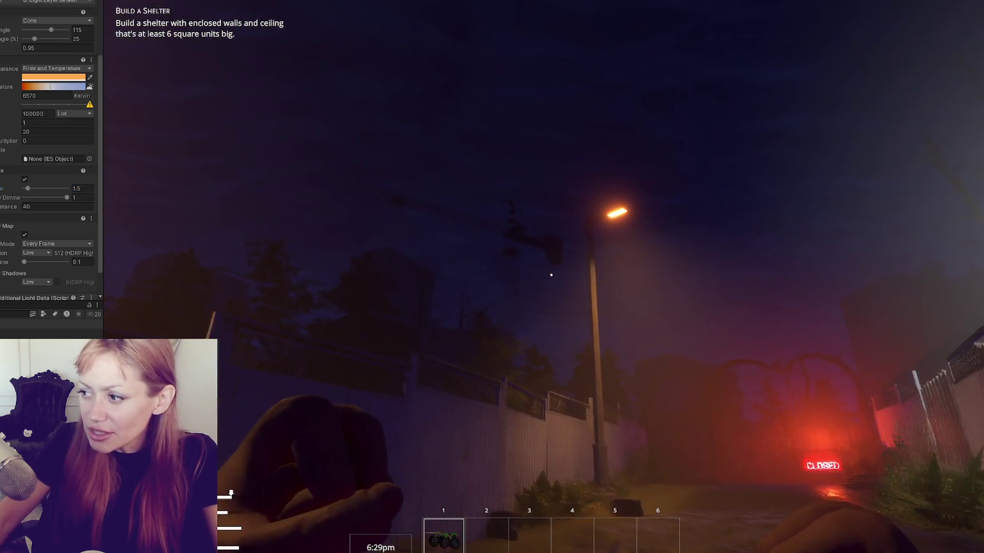
pyautogui.press('w')
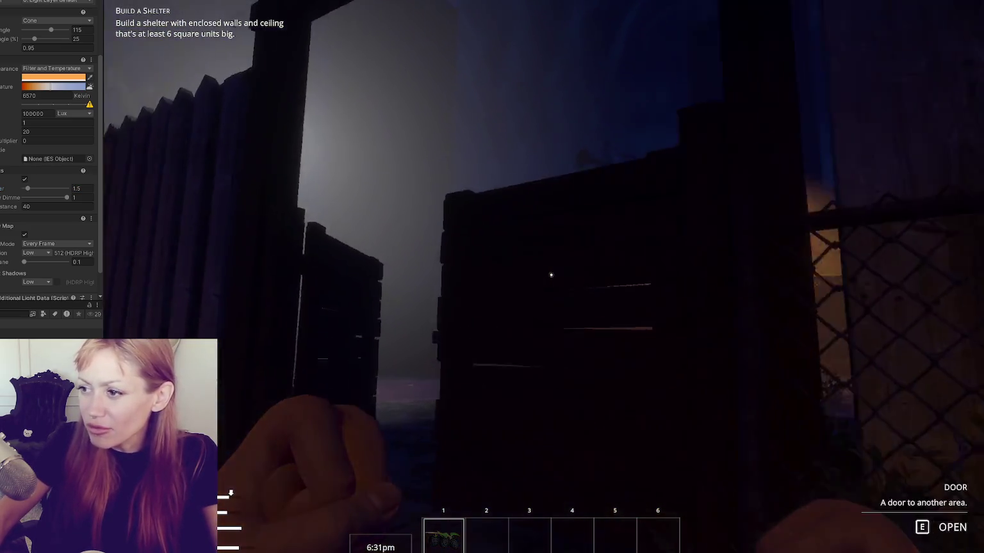
pyautogui.press('w')
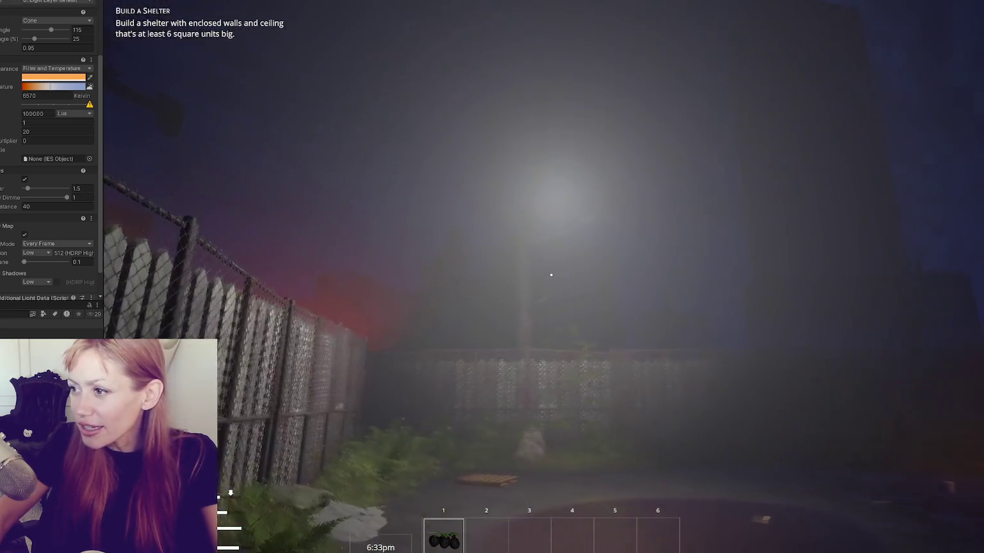
pyautogui.press('Escape')
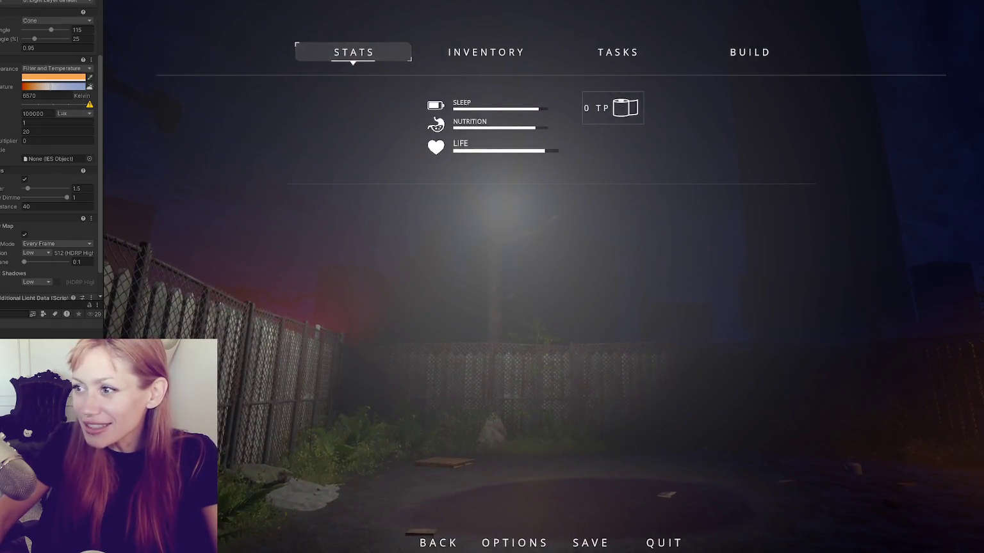
pyautogui.hotkey('ctrl', 'p')
pyautogui.moveTo(373, 164)
pyautogui.mouseDown()
pyautogui.moveTo(570, 326)
pyautogui.moveTo(595, 322)
pyautogui.moveTo(604, 257)
pyautogui.moveTo(589, 227)
pyautogui.moveTo(577, 234)
pyautogui.mouseUp()
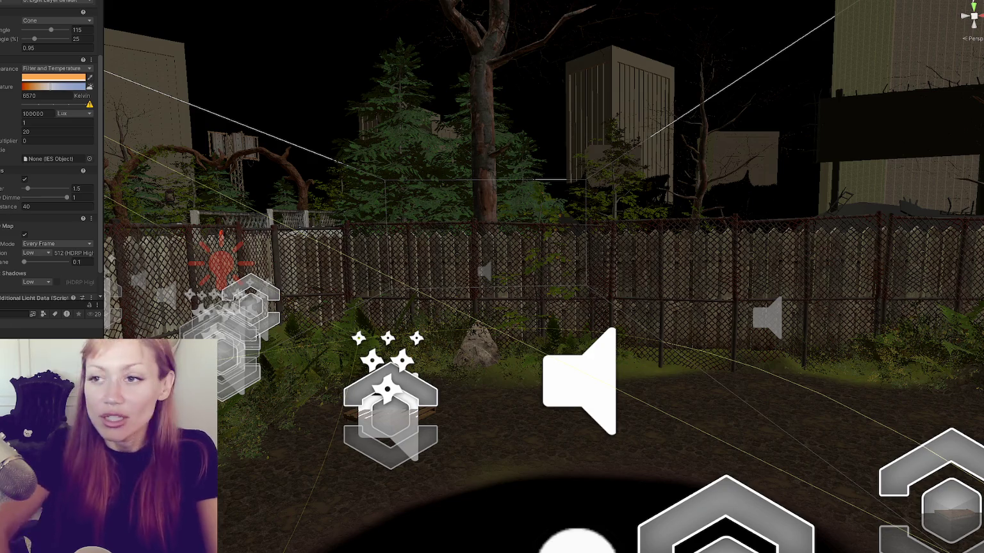
# Open the Window menu listing the editor windows.
pyautogui.click(146, 0)
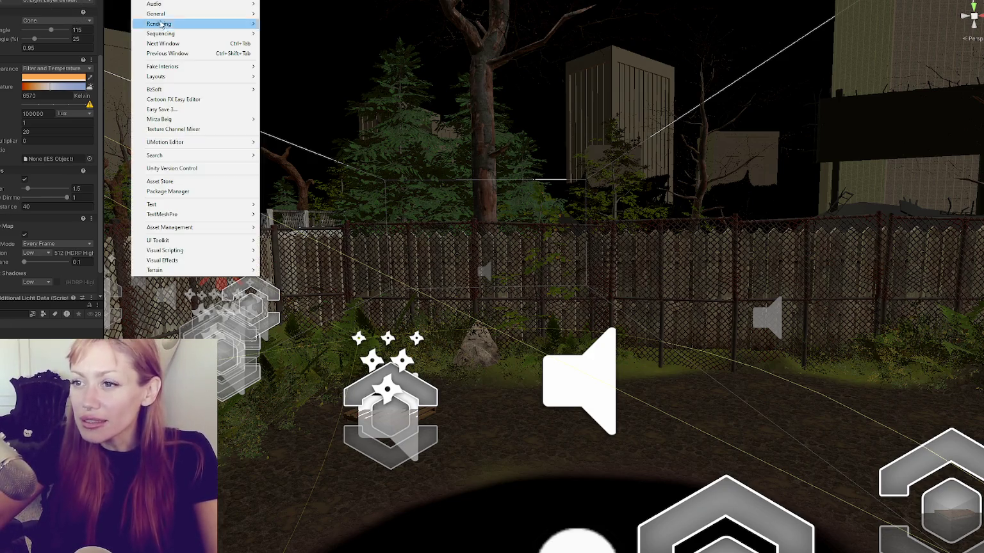
# Open Window > Rendering > Light Explorer, move it aside, and pause the game.
pyautogui.moveTo(215, 28)
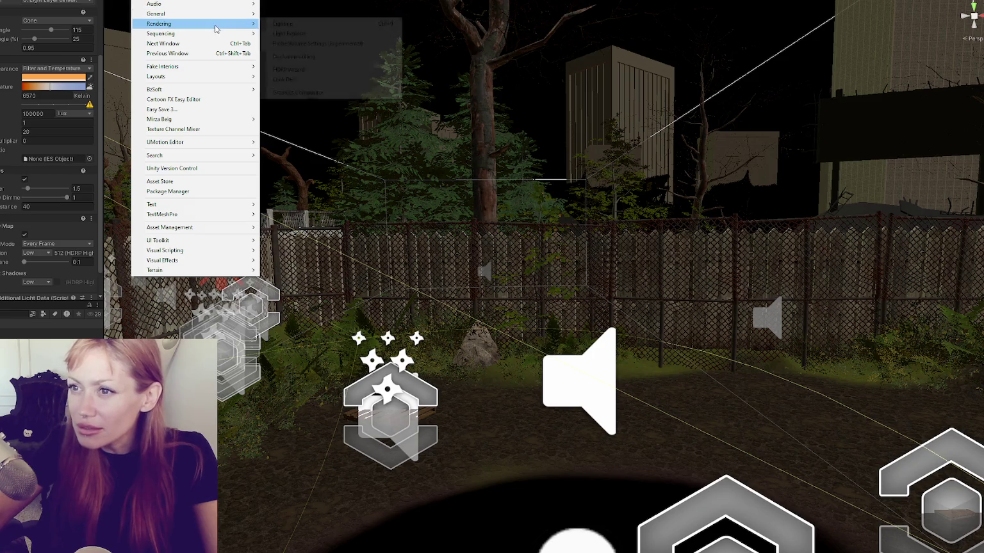
pyautogui.click(290, 33)
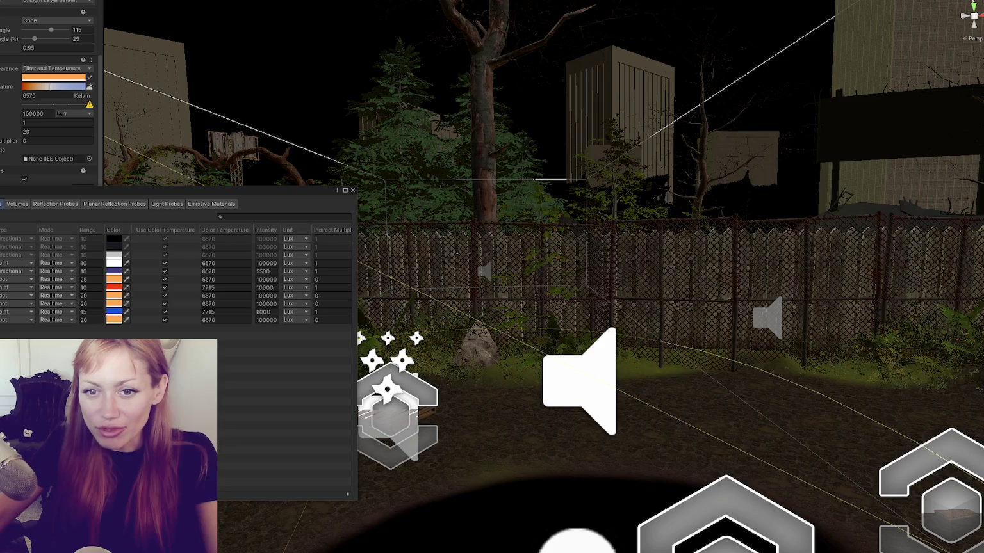
pyautogui.moveTo(102, 195)
pyautogui.mouseDown()
pyautogui.moveTo(145, 153)
pyautogui.moveTo(154, 237)
pyautogui.mouseUp()
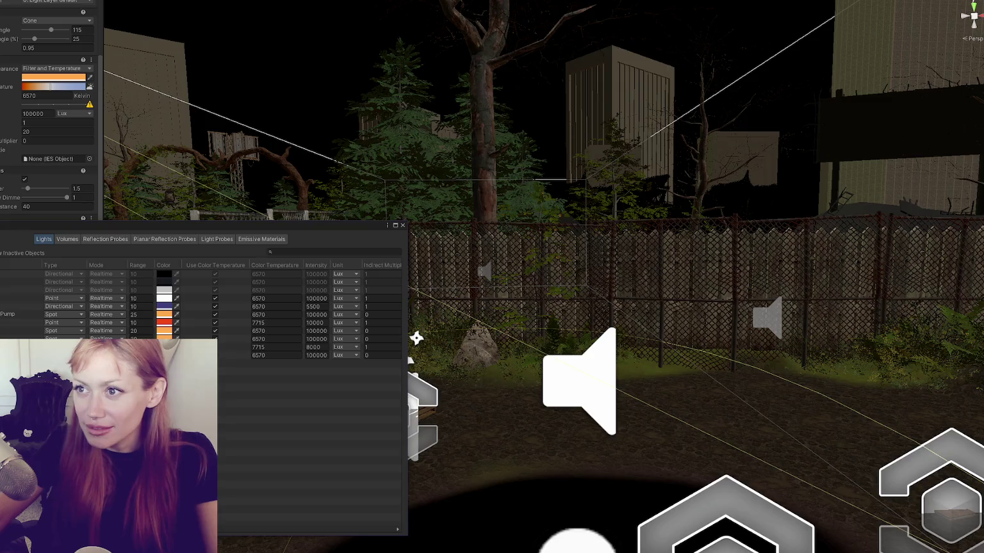
pyautogui.press('Escape')
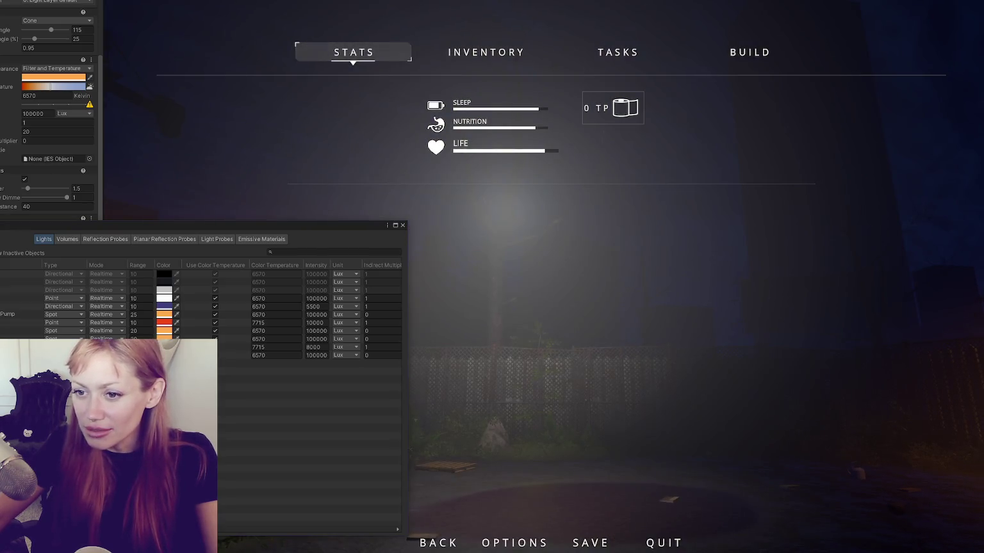
# Select the Point light, close the Light Explorer, and walk down the lane toward the blue light.
pyautogui.click(7, 299)
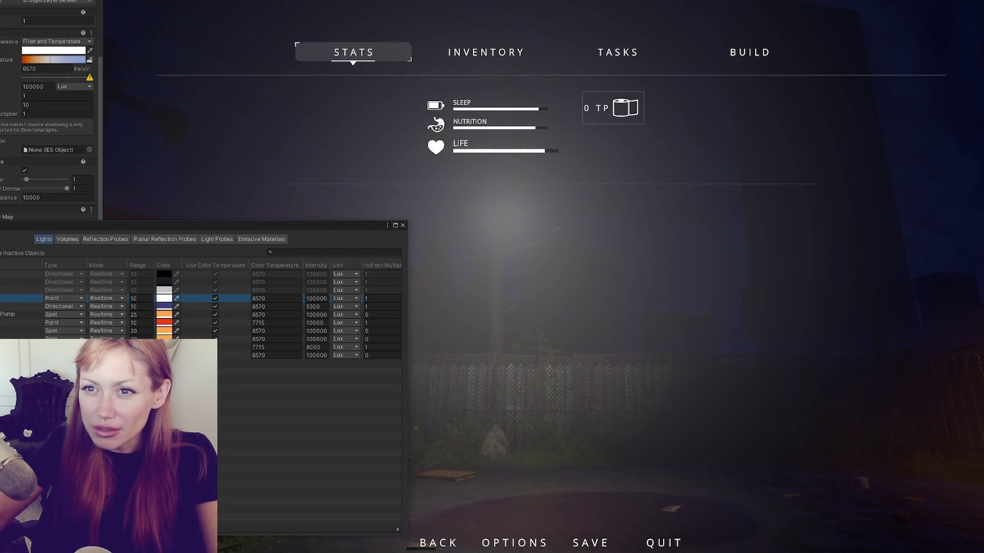
pyautogui.click(402, 225)
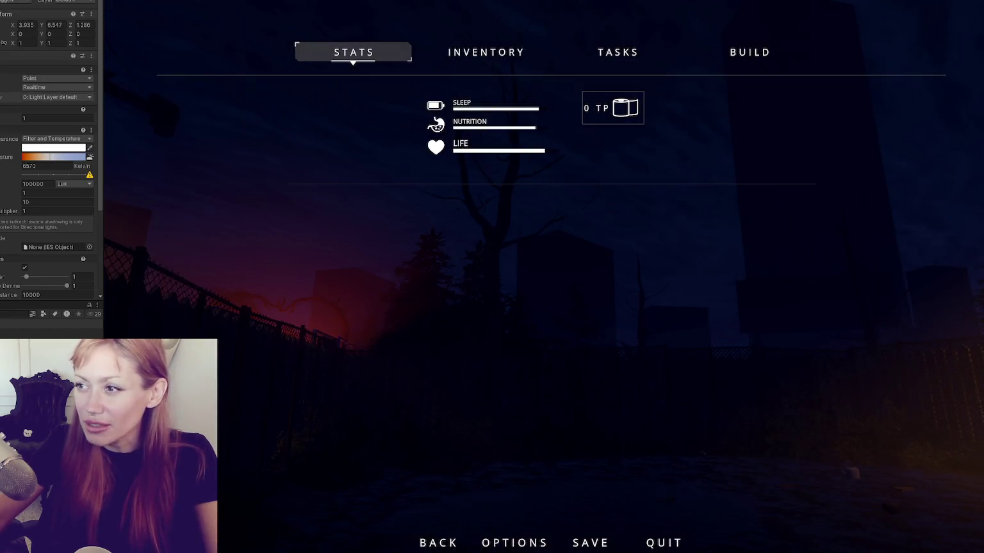
pyautogui.press('Escape')
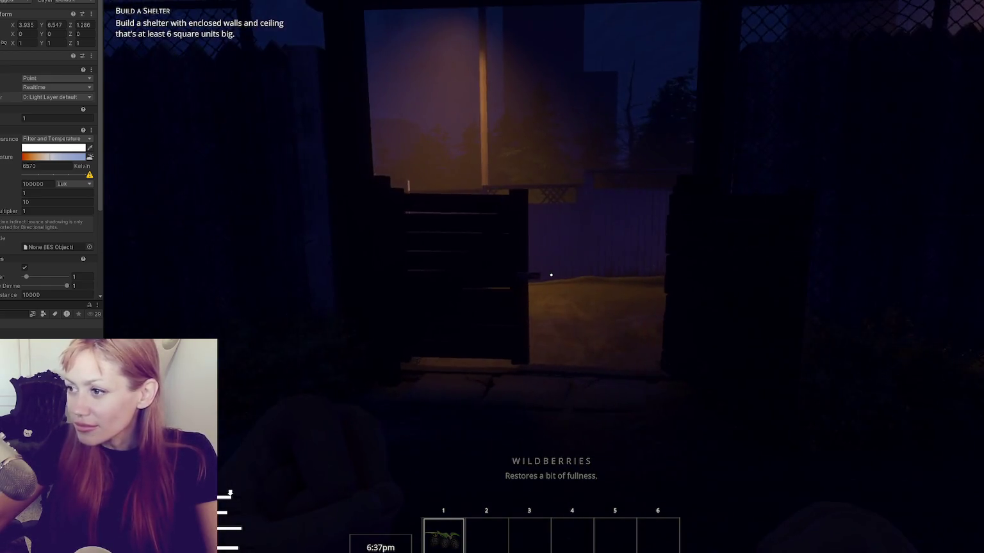
pyautogui.press('w')
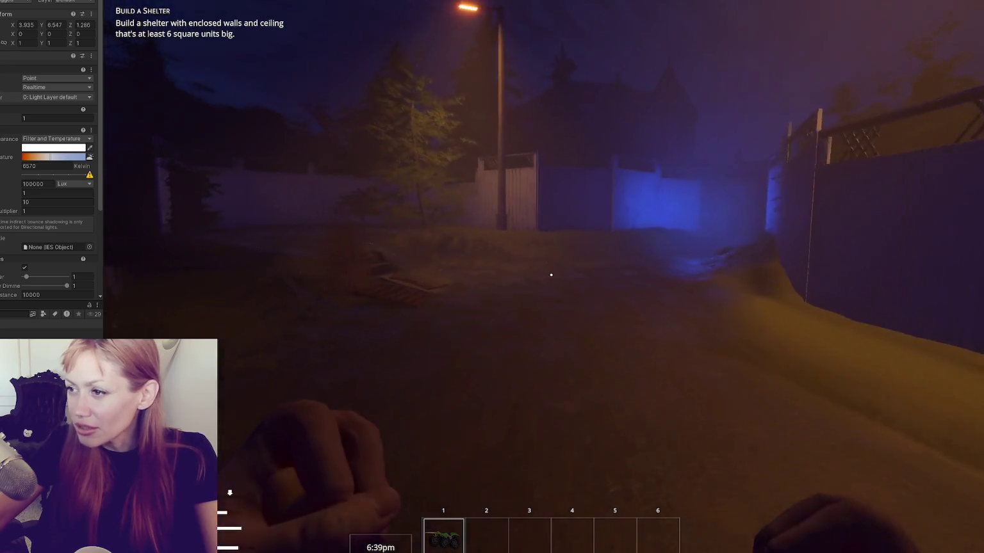
pyautogui.press('w')
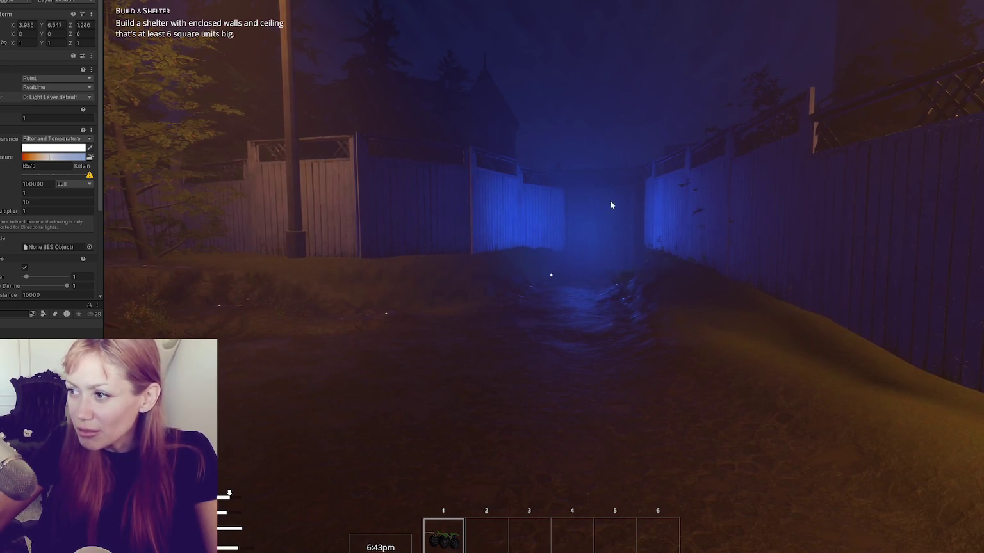
# Tune the blue point light, settling its volumetric multiplier at 2.2 and radius at 0.88.
pyautogui.scroll(-1, 52, 150)
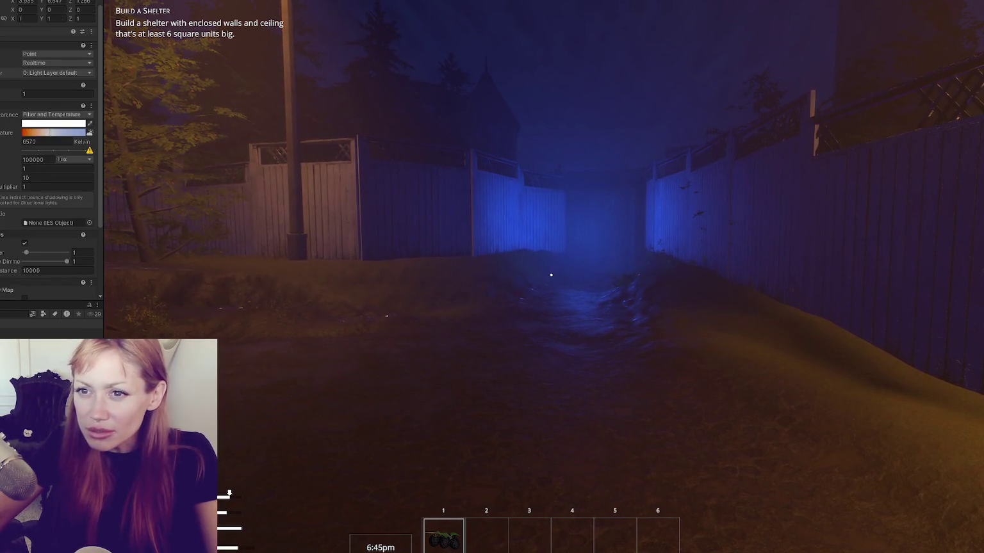
pyautogui.click(24, 160)
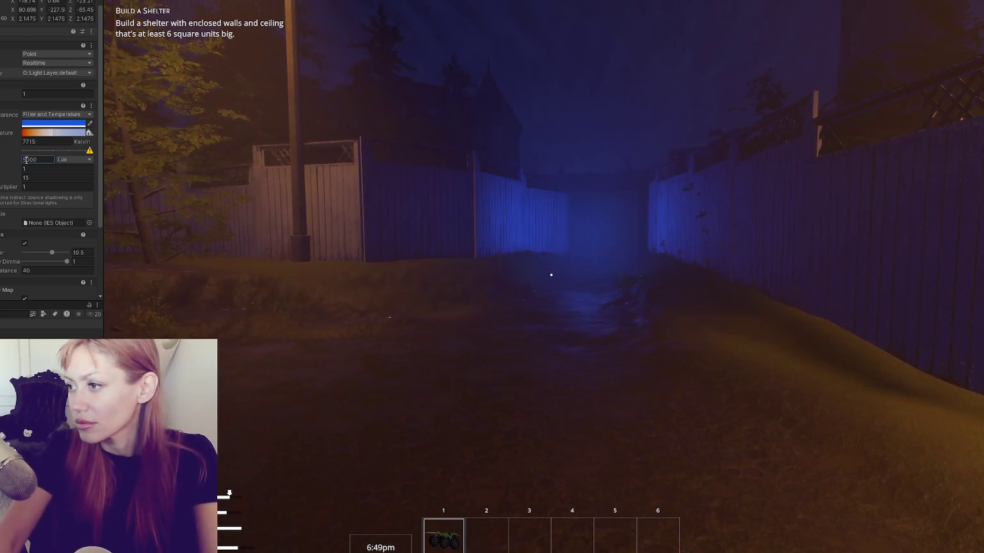
pyautogui.click(51, 94)
pyautogui.moveTo(0, 95)
pyautogui.mouseDown()
pyautogui.moveTo(16, 94)
pyautogui.moveTo(8, 94)
pyautogui.mouseUp()
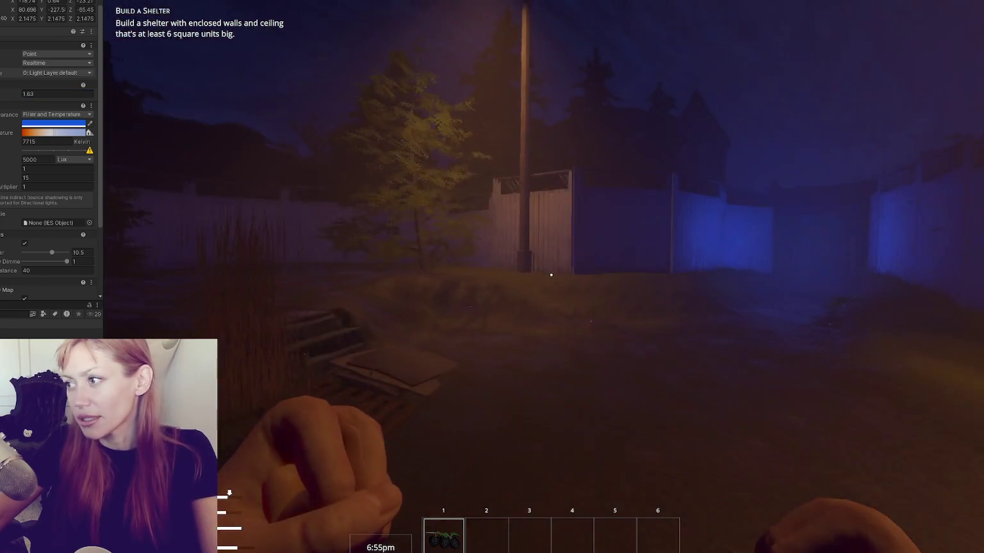
pyautogui.moveTo(1, 95); pyautogui.dragTo(0, 95)
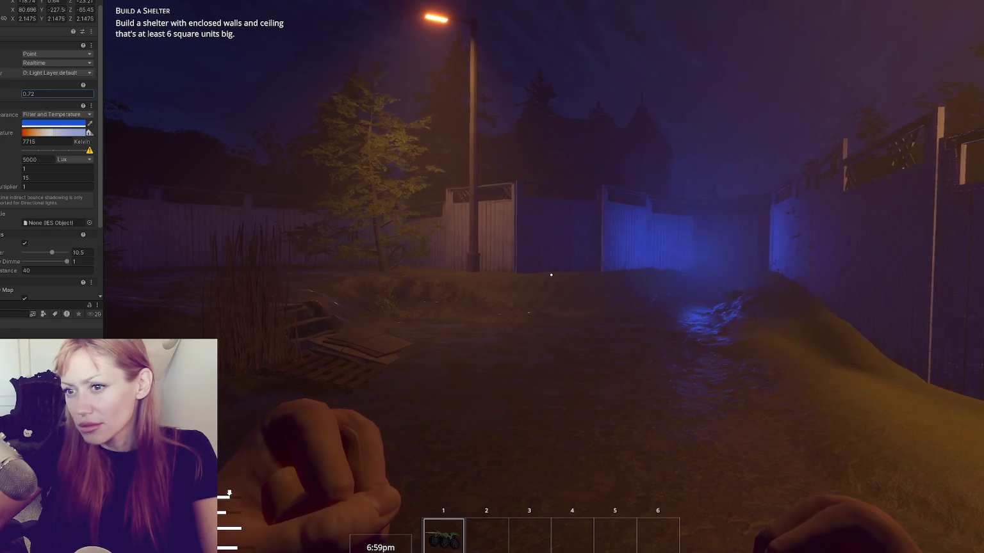
pyautogui.moveTo(41, 252); pyautogui.dragTo(35, 256)
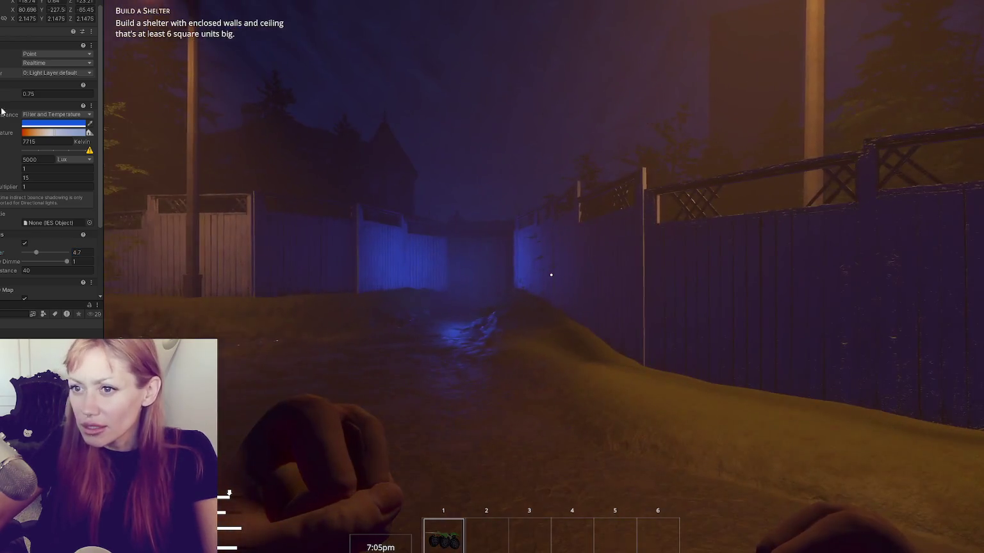
pyautogui.moveTo(3, 94); pyautogui.dragTo(2, 94)
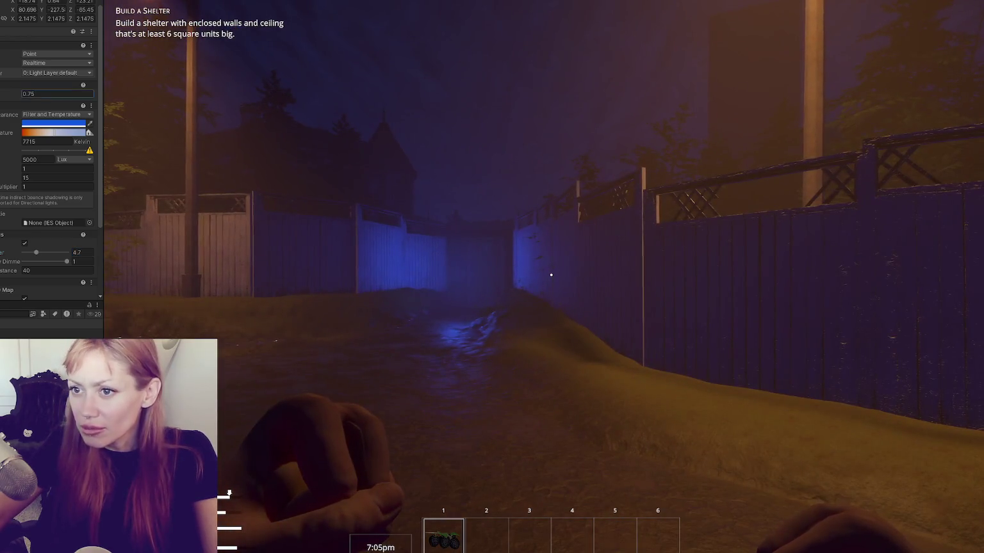
pyautogui.moveTo(36, 252); pyautogui.dragTo(30, 254)
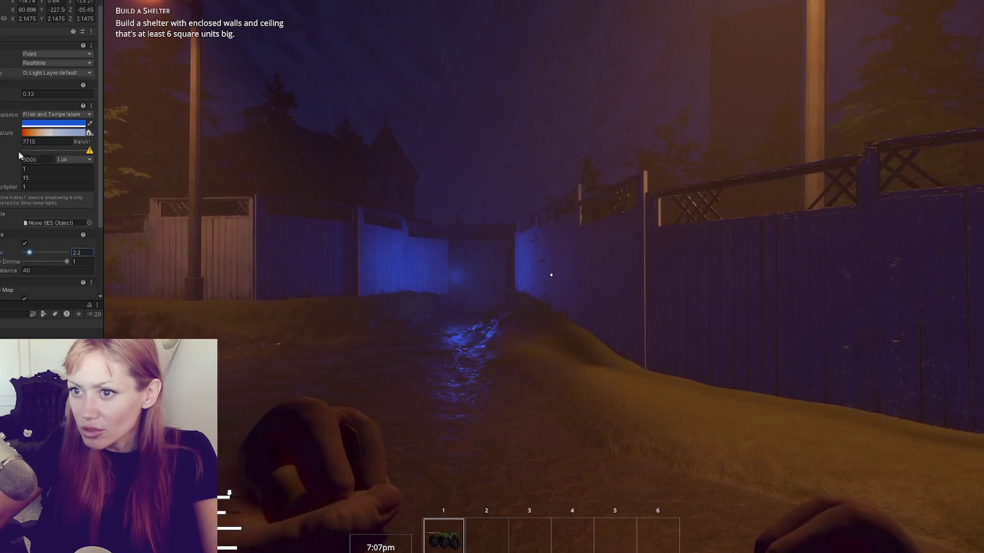
pyautogui.moveTo(1, 93); pyautogui.dragTo(4, 93)
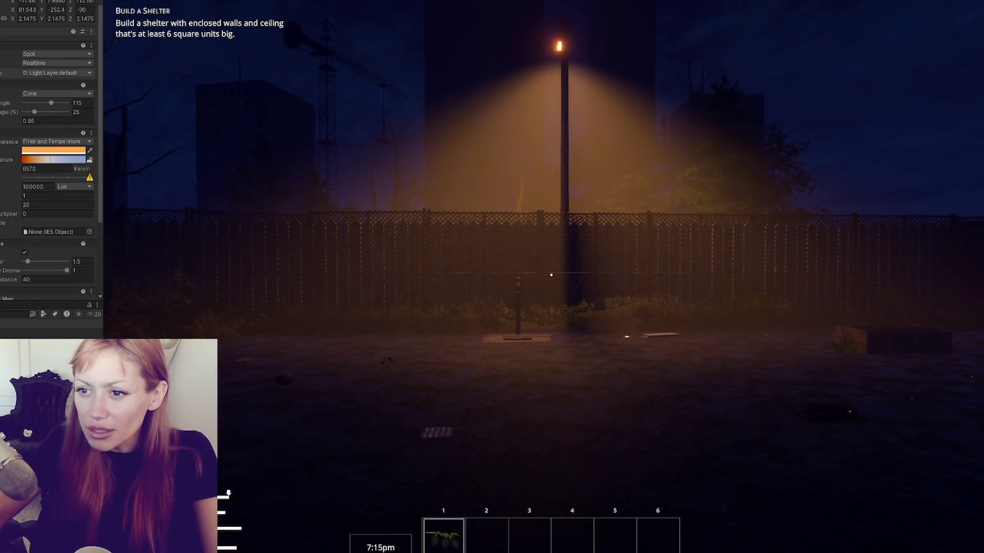
# Set the streetlight's volumetric multiplier to 1.5.
pyautogui.scroll(-4, 15, 113)
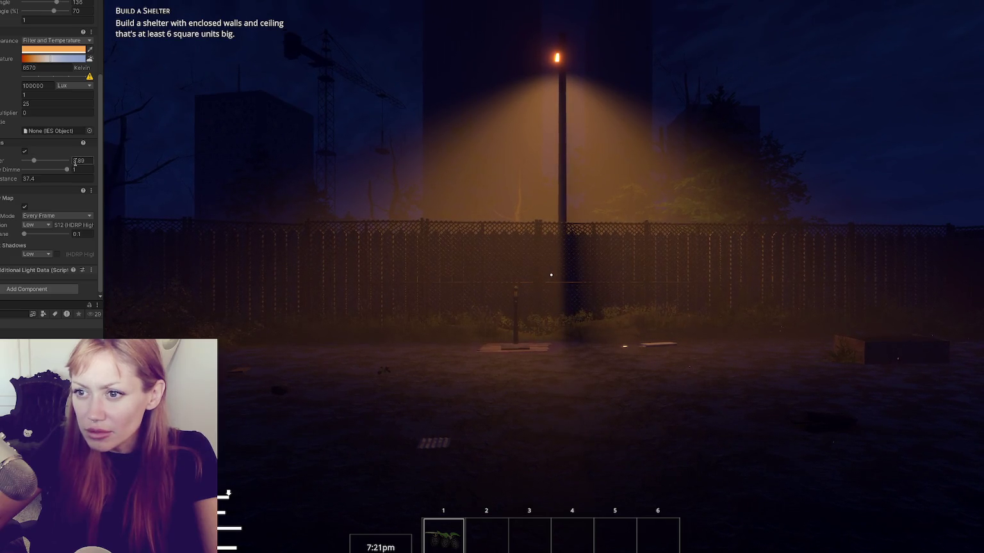
pyautogui.write('1.5')
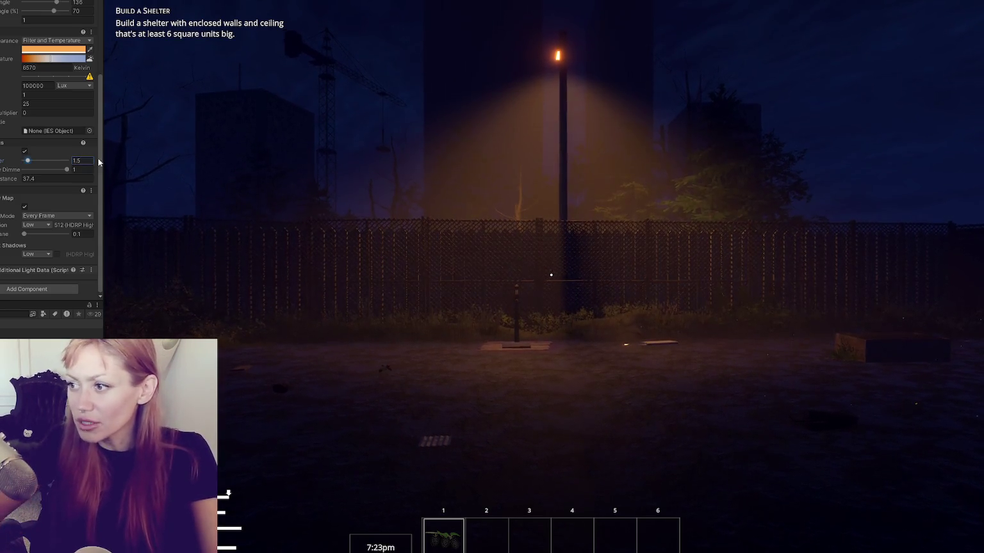
pyautogui.click(295, 222)
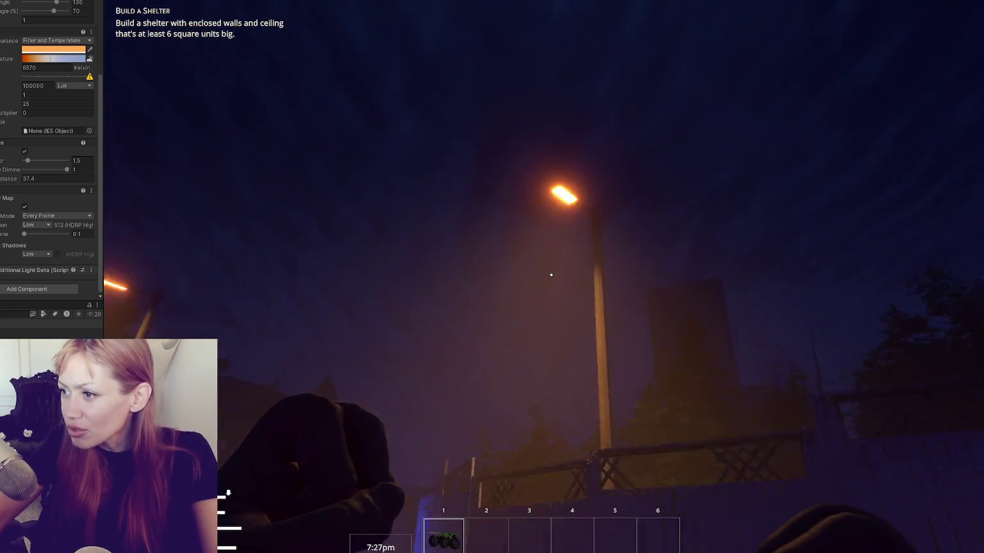
# Walk toward the street lamp, then along the foggy path to the CLOSED sign.
pyautogui.moveTo(551, 274)
pyautogui.press('w')
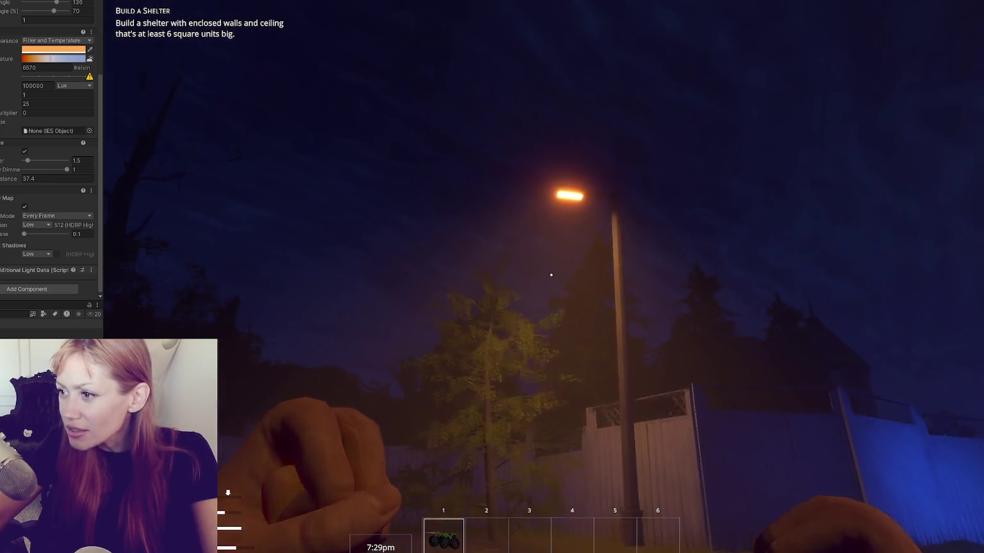
pyautogui.press('s')
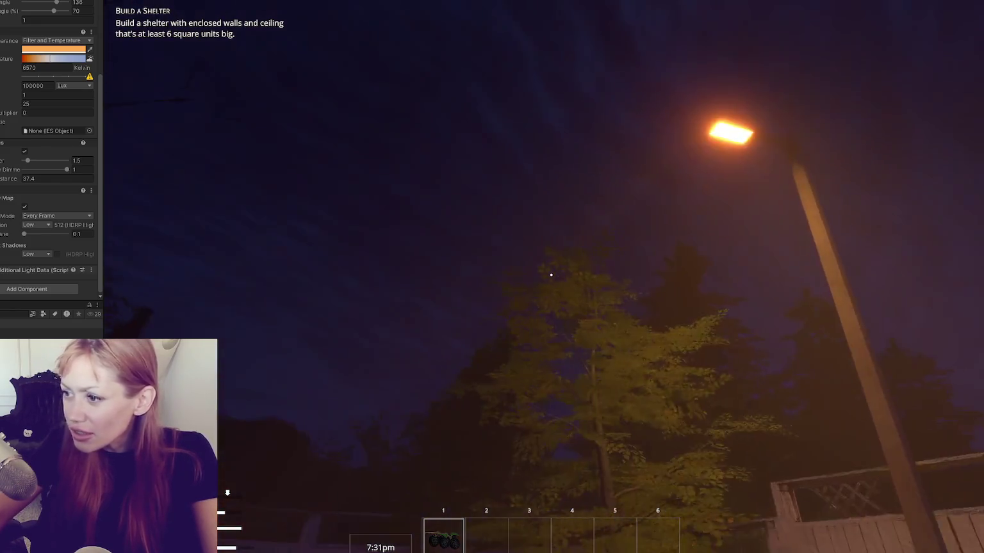
pyautogui.moveTo(550, 274)
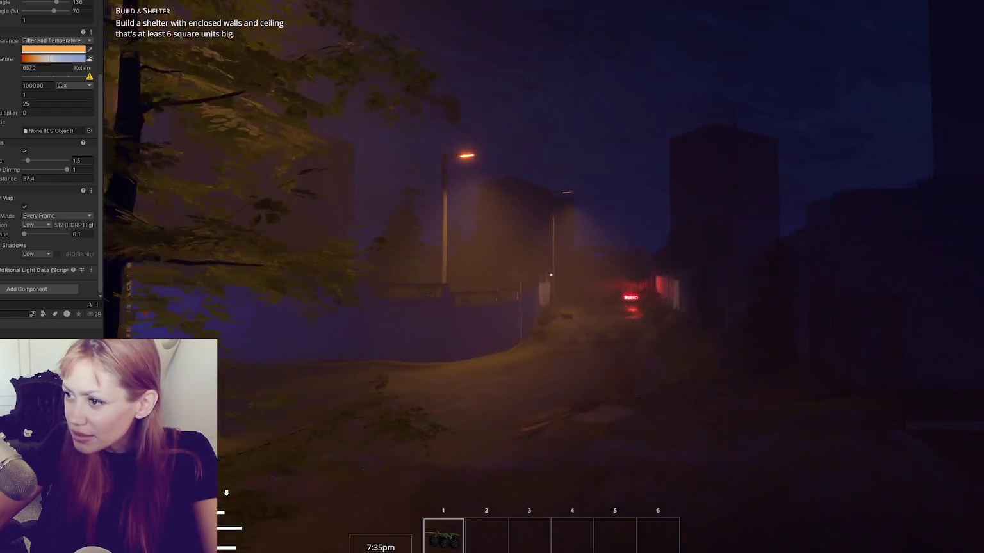
pyautogui.press('w')
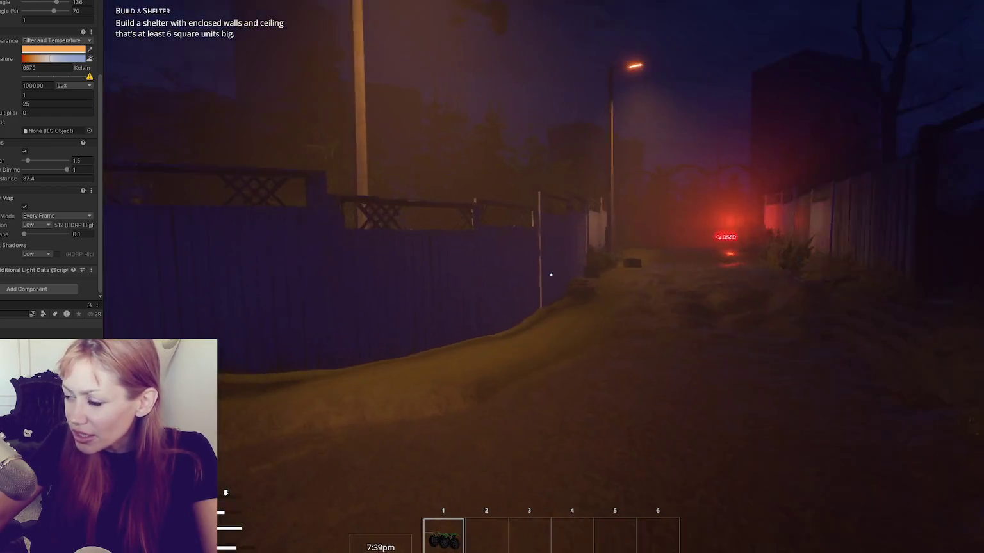
pyautogui.press('w')
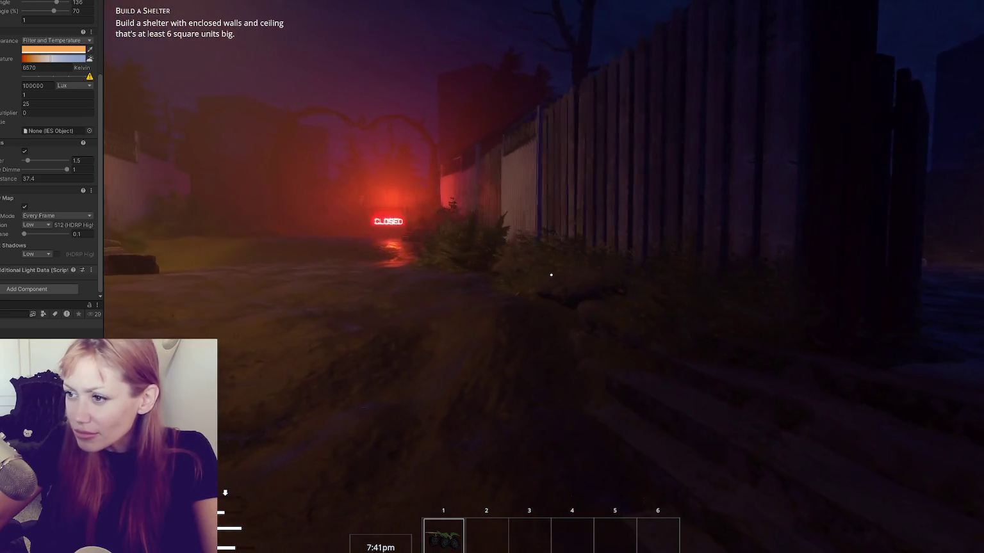
# Lower the sign light's intensity to 6000 Lux, look around the fenced lot, and pause again.
pyautogui.press('Escape')
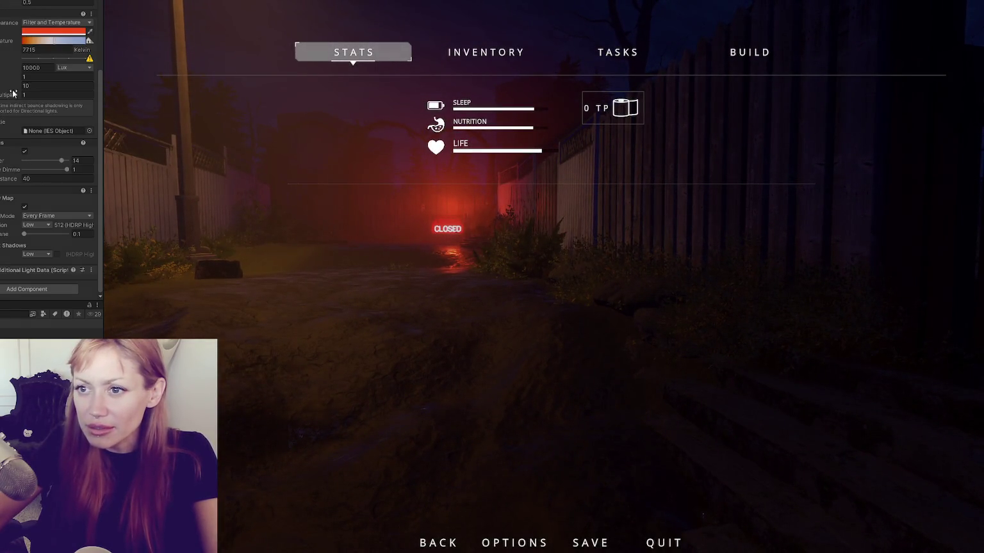
pyautogui.moveTo(21, 67); pyautogui.dragTo(19, 68)
pyautogui.press('Escape')
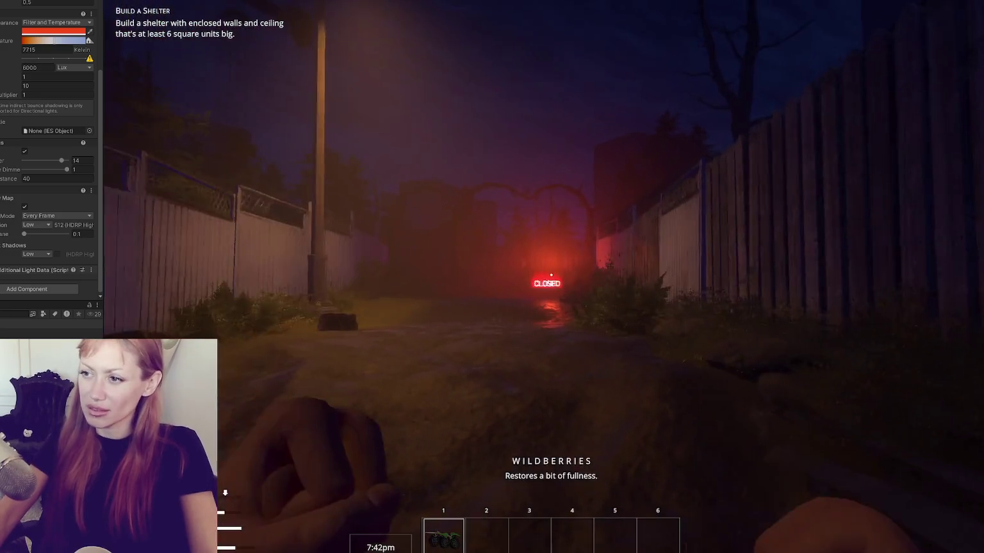
pyautogui.press('shift')
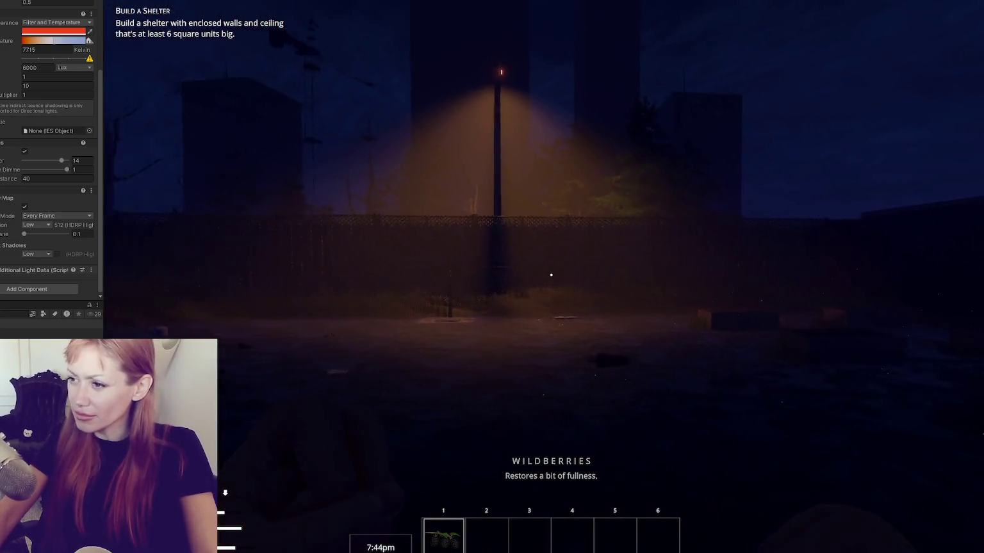
pyautogui.press('Escape')
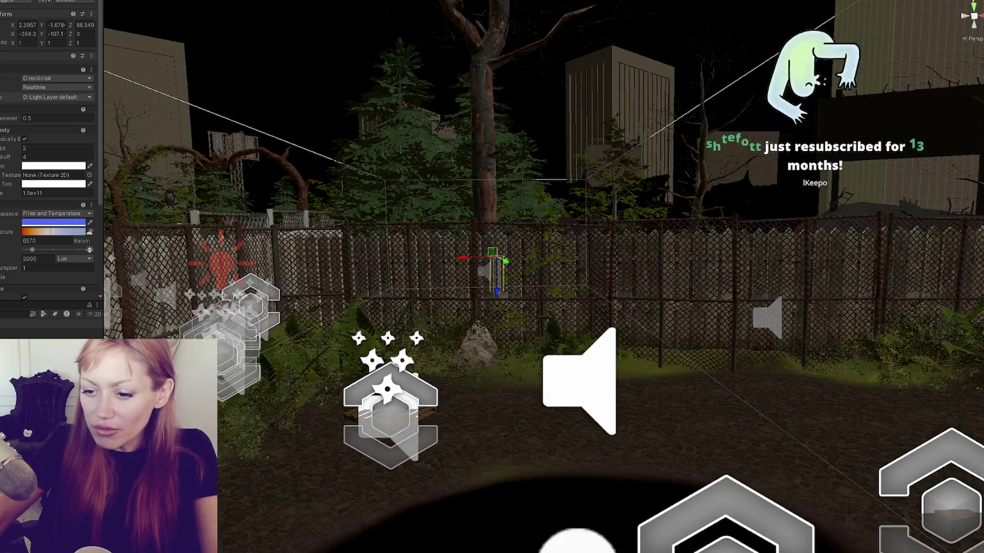
# Enter 5500 Lux as the Directional Light's intensity.
pyautogui.write('5500')
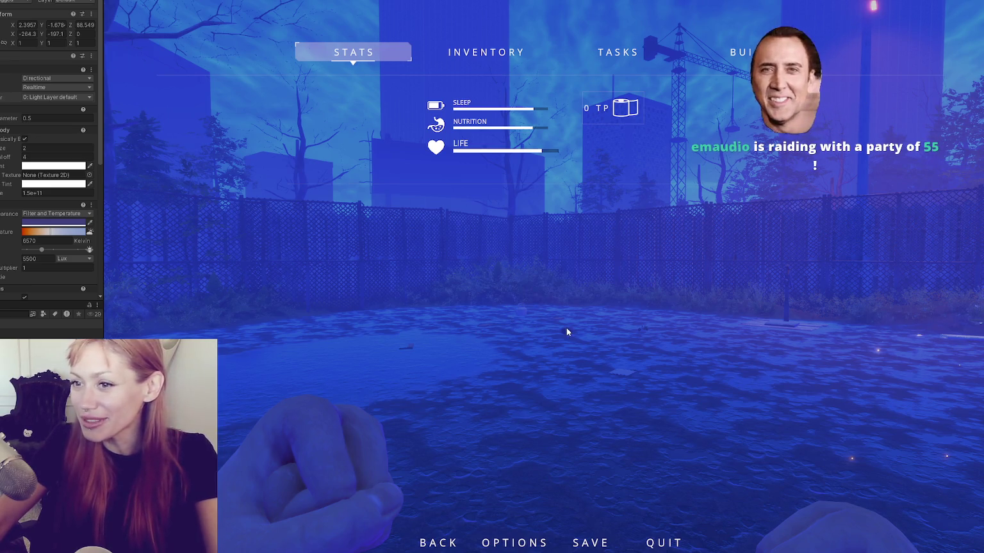
# Resume play and set the directional light's intensity to 2000, then 100 Lux.
pyautogui.press('Escape')
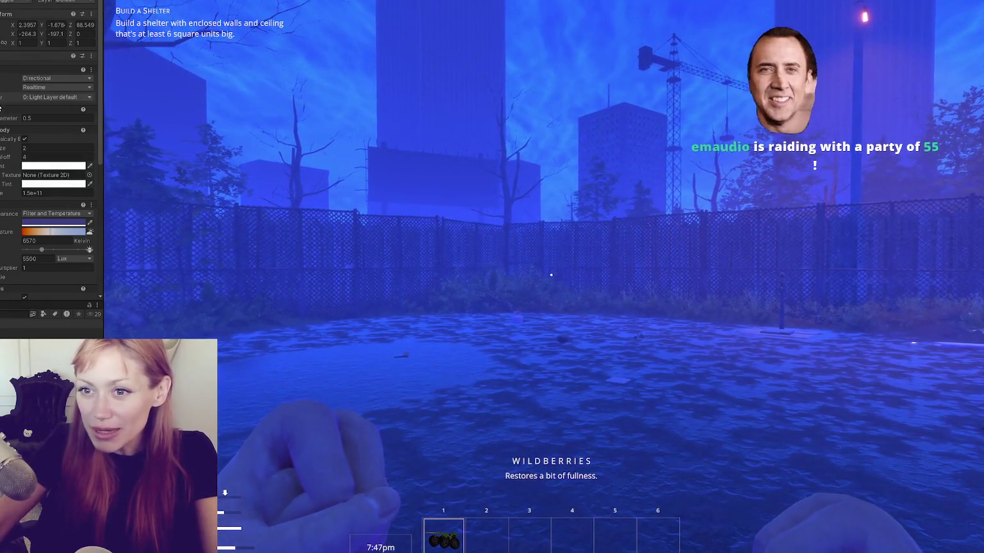
pyautogui.scroll(-6, 51, 179)
pyautogui.scroll(5, 16, 146)
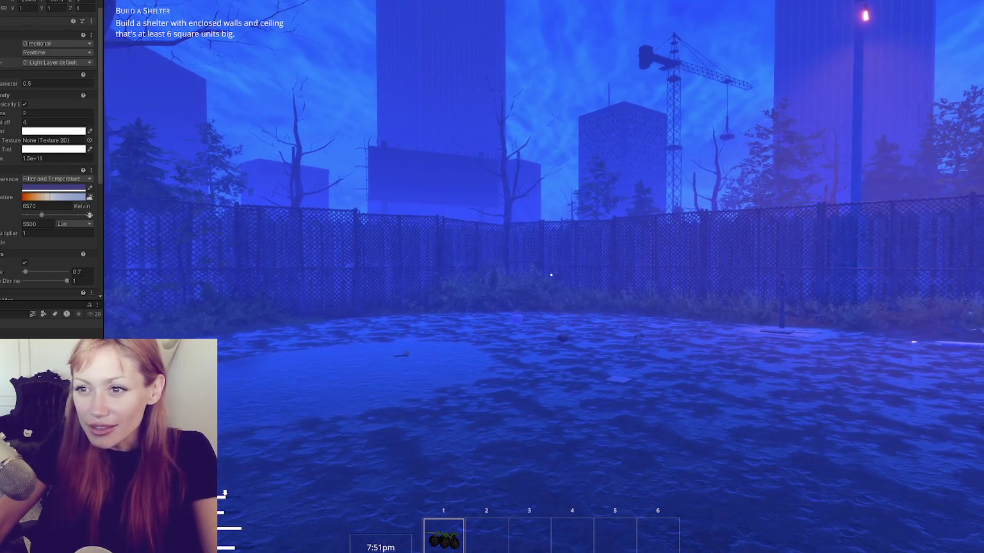
pyautogui.click(40, 224)
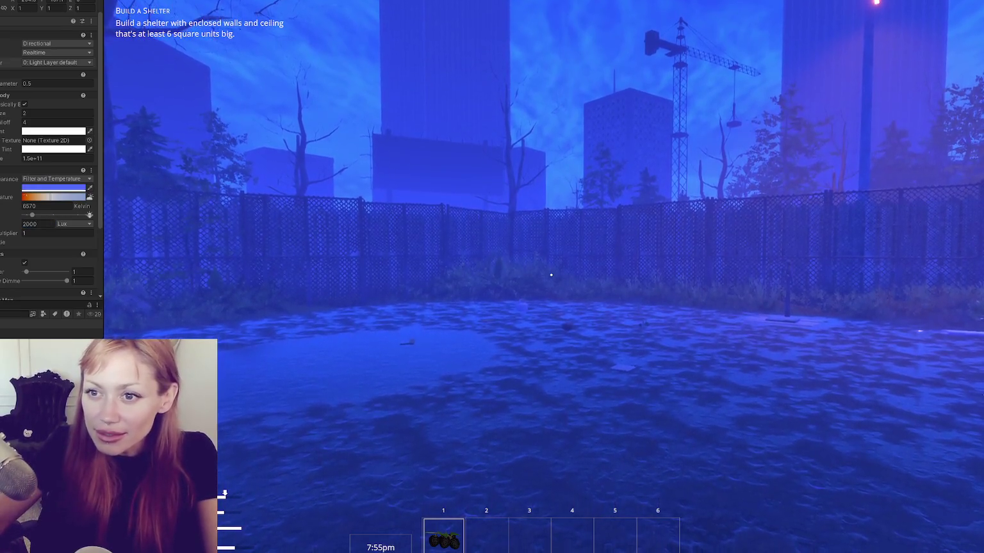
pyautogui.write('2000')
pyautogui.press('Return')
pyautogui.write('100')
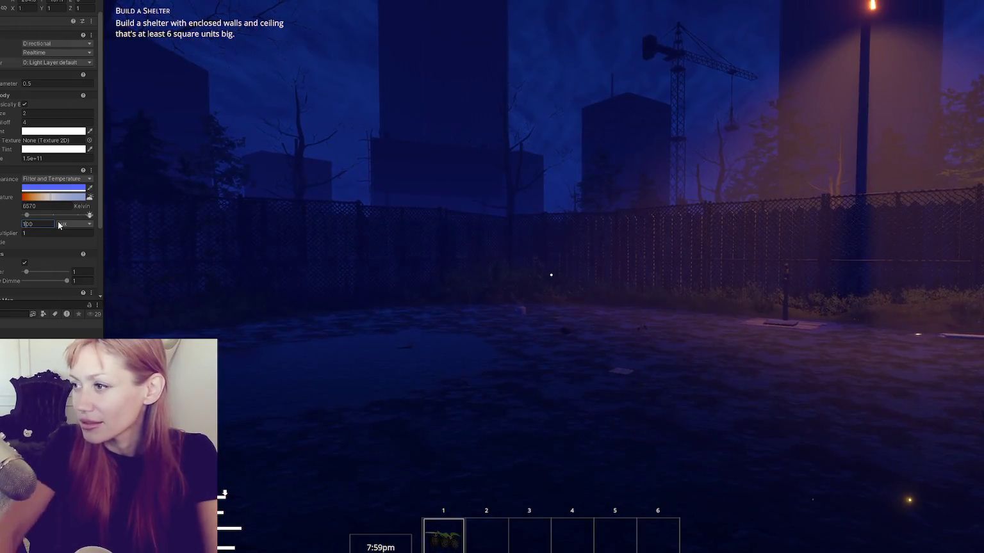
pyautogui.click(303, 235)
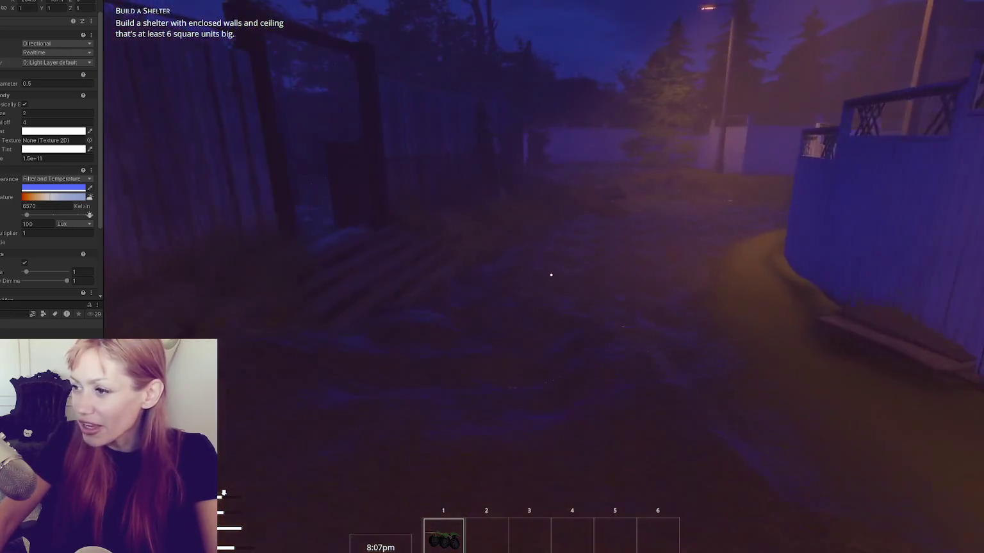
# Walk toward the lamp post and the wooden gate, then pause the game.
pyautogui.press('w')
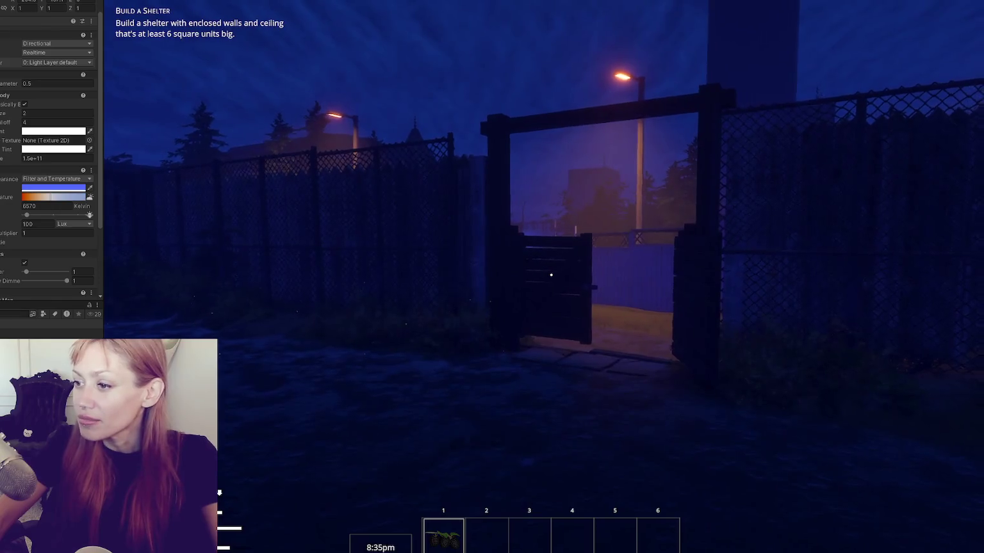
pyautogui.press('s')
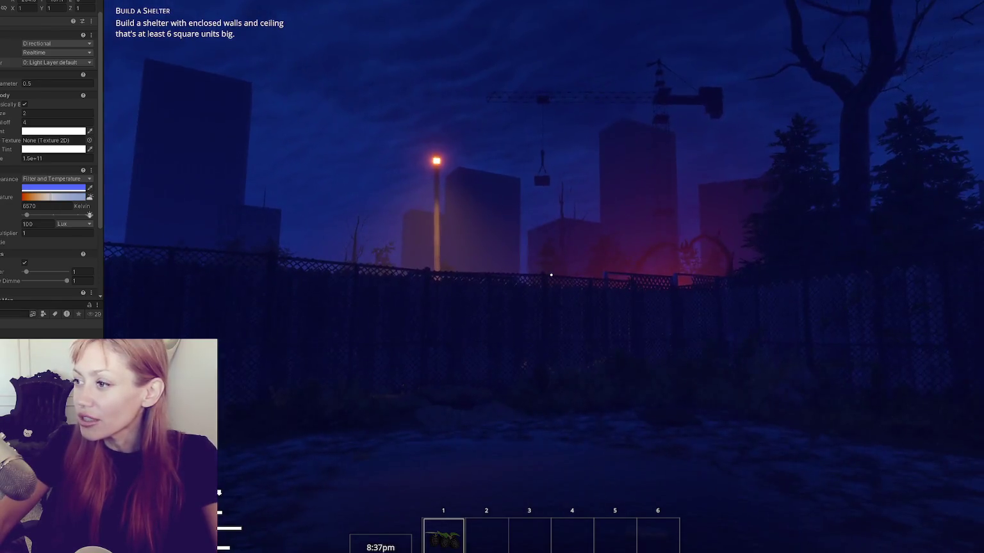
pyautogui.press('w')
pyautogui.press('w')
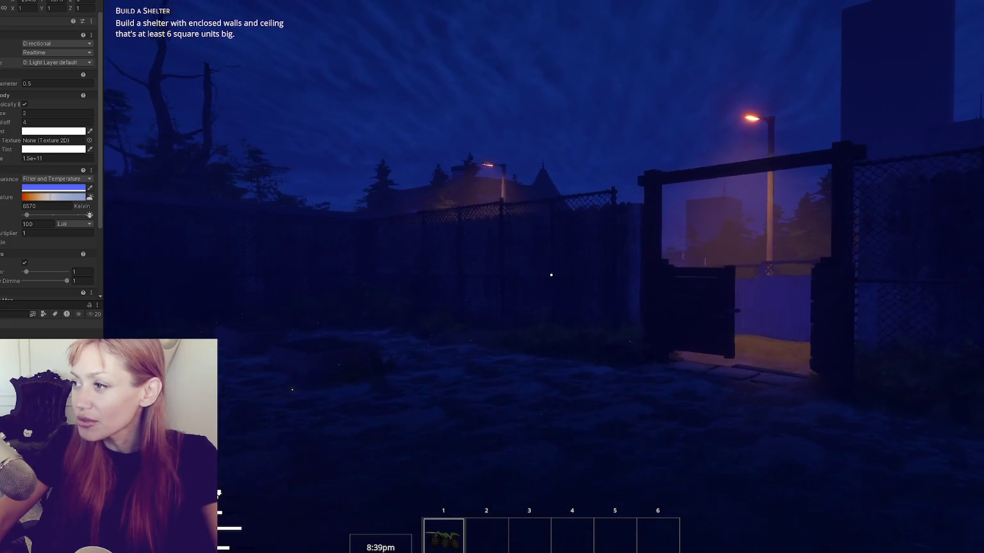
pyautogui.press('Escape')
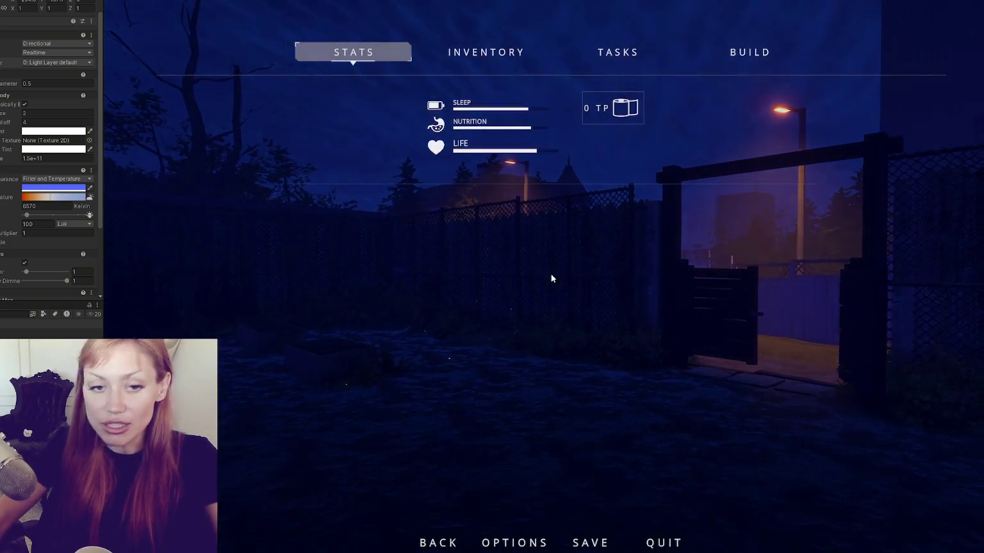
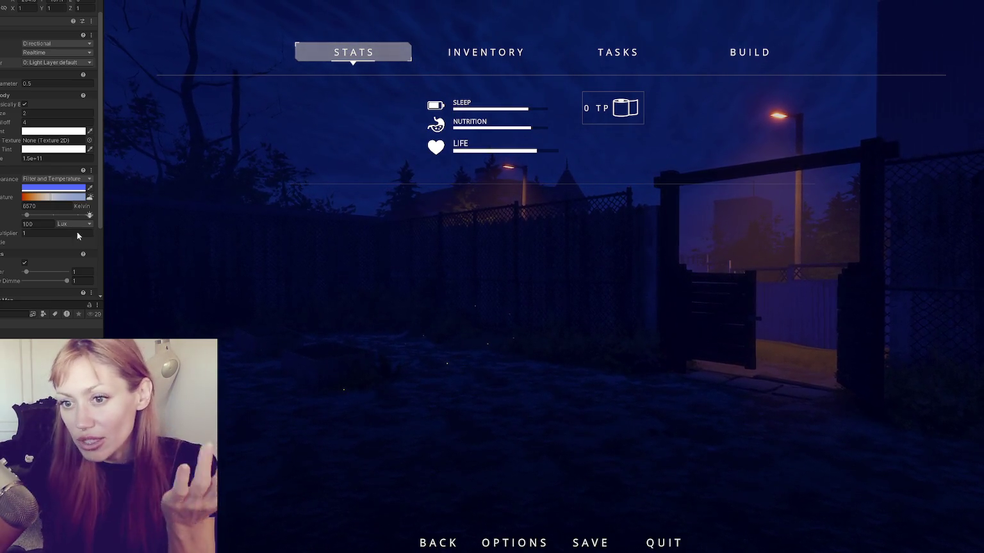
# Resume the game, walk through the gate and along the alley past the CLOSED sign, then pause.
pyautogui.press('Escape')
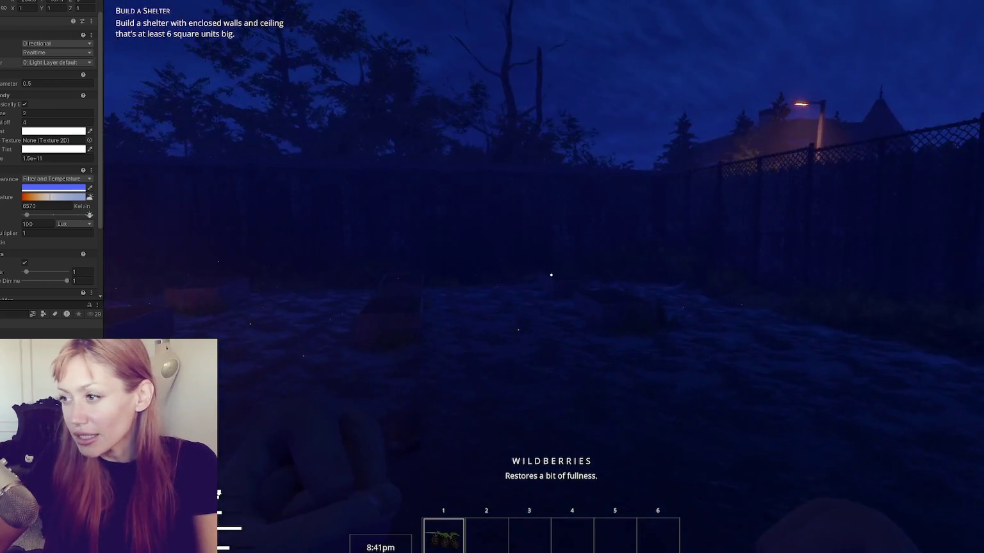
pyautogui.press('w')
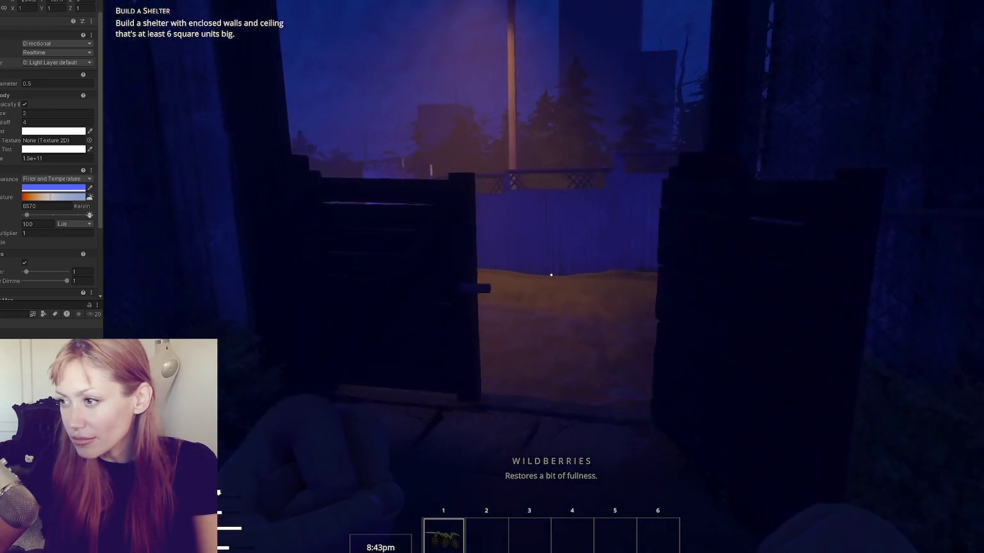
pyautogui.press('w')
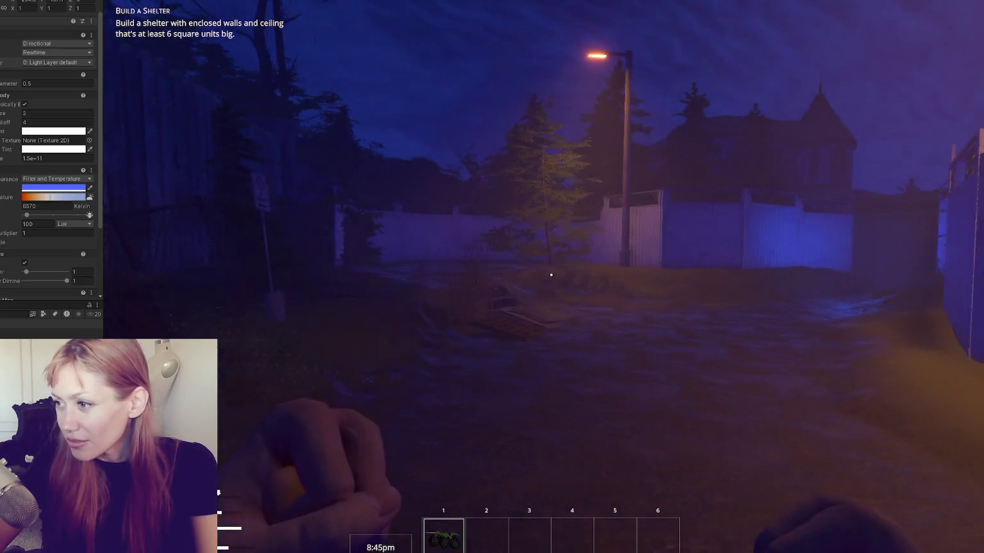
pyautogui.press('w')
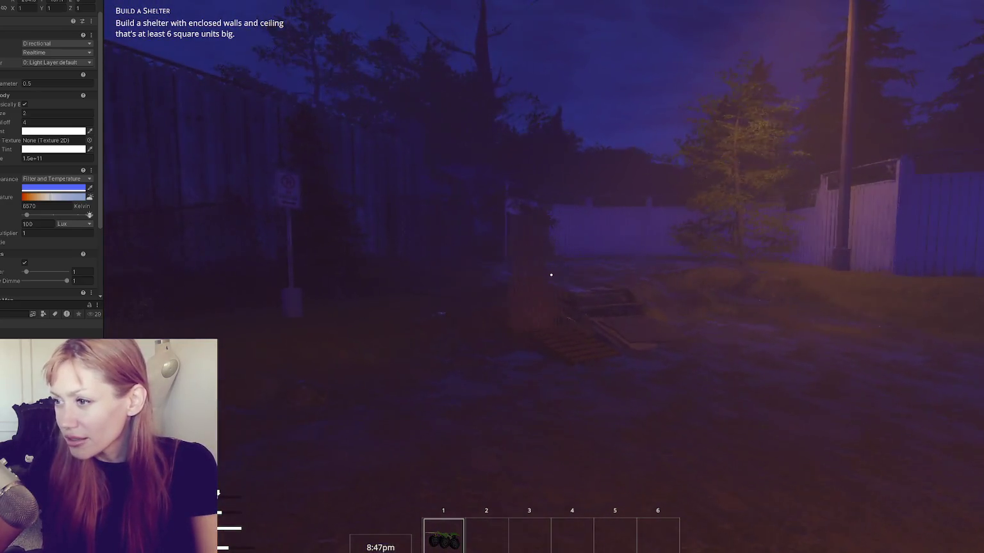
pyautogui.press('w')
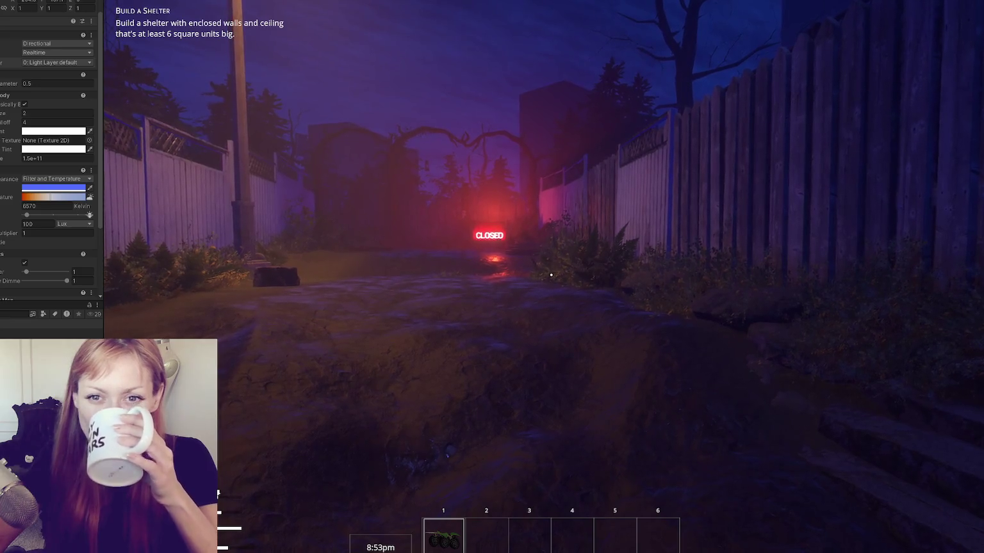
pyautogui.press('w')
pyautogui.press('w')
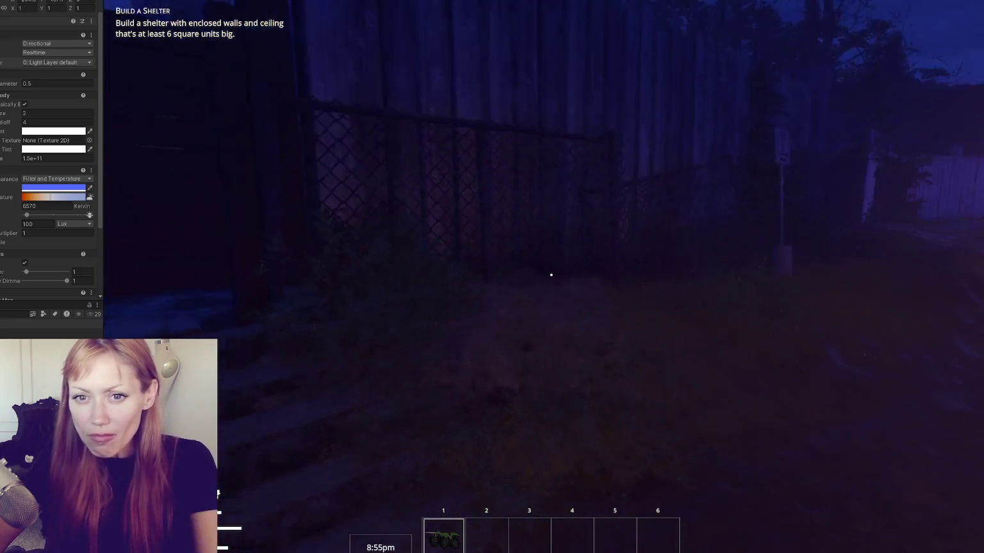
pyautogui.press('w')
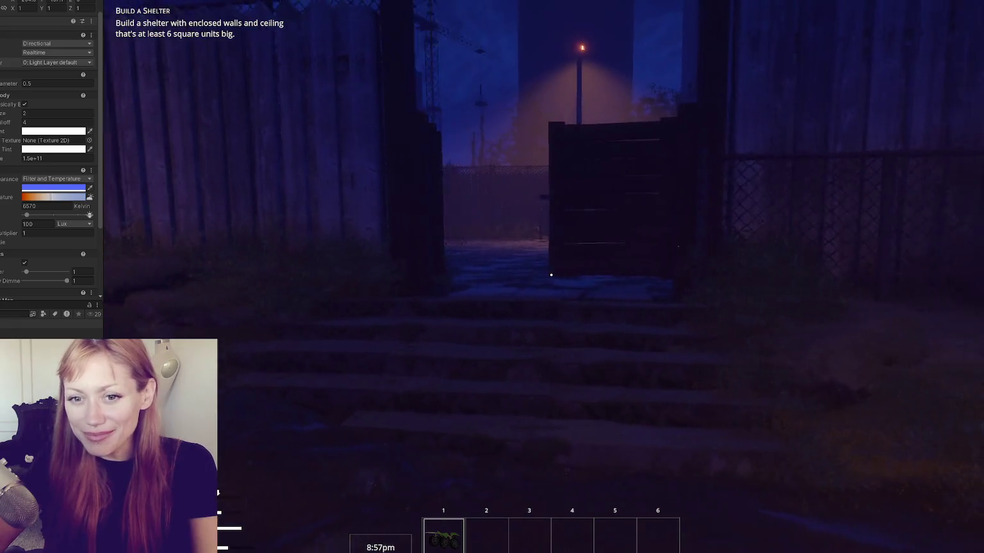
pyautogui.press('w')
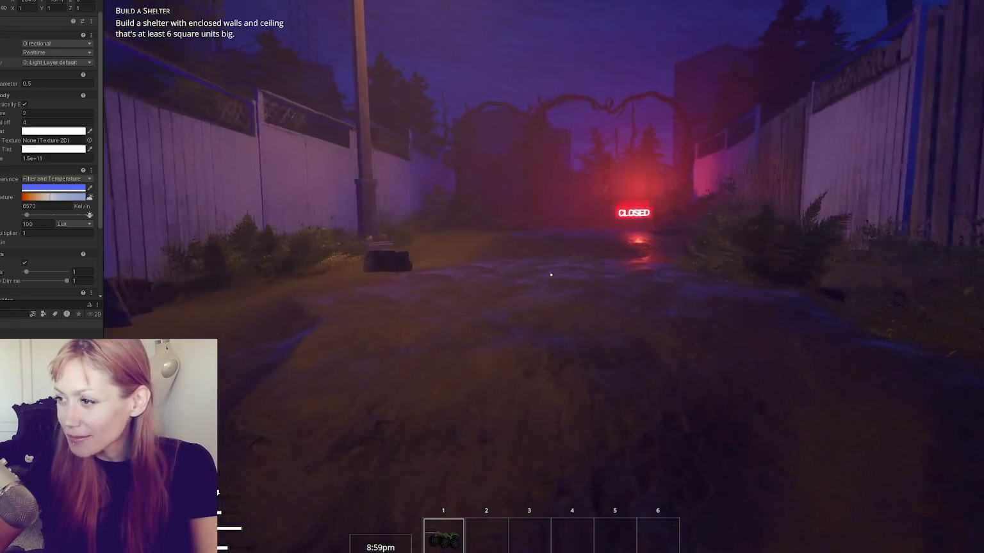
pyautogui.press('w')
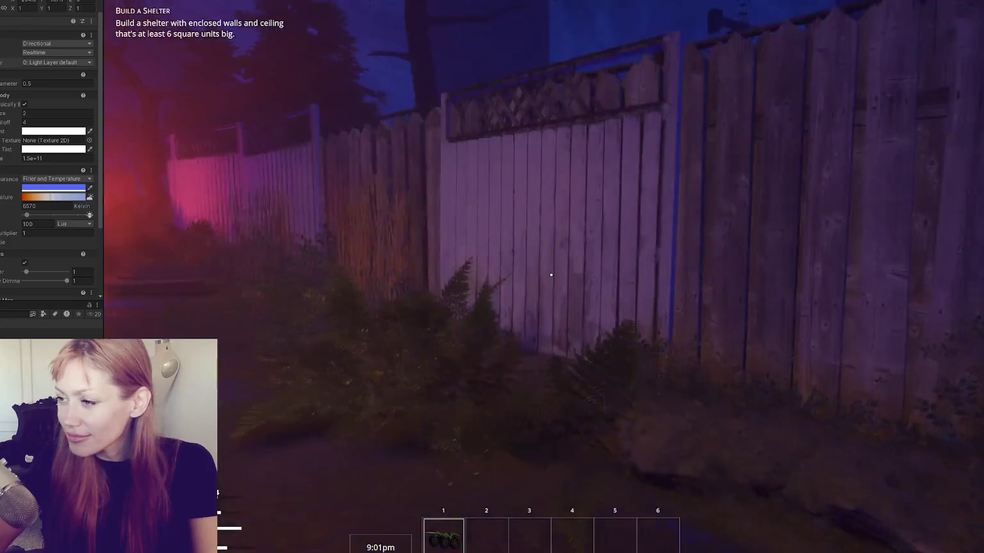
pyautogui.press('w')
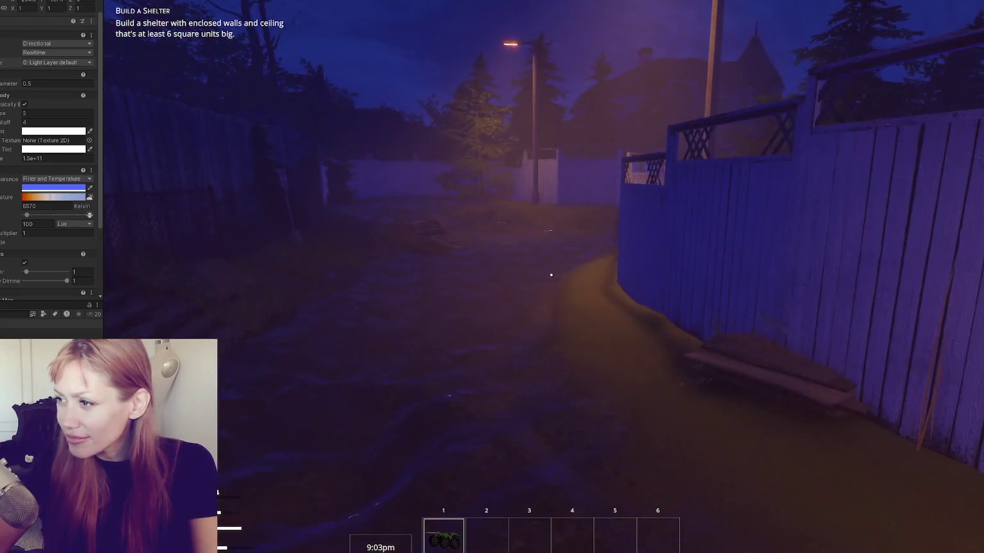
pyautogui.press('w')
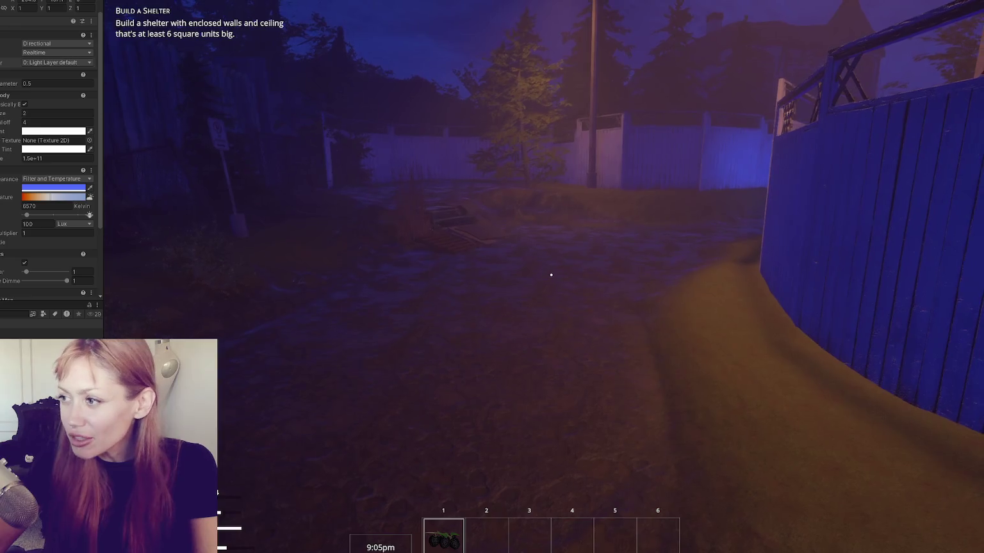
pyautogui.press('Escape')
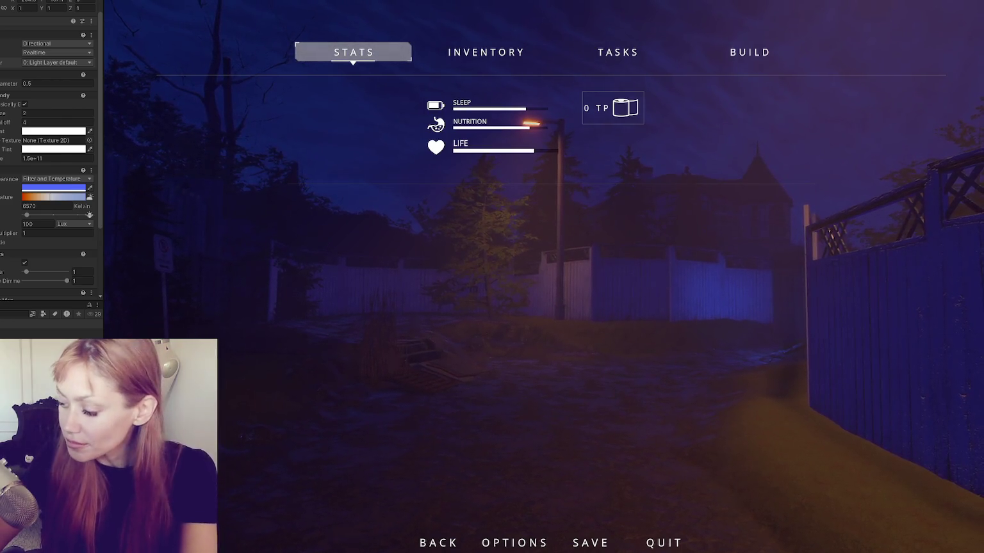
# Review the night light's Light and Volume settings, adjusting the light until the scene brightens to purple dusk.
pyautogui.scroll(2, 15, 153)
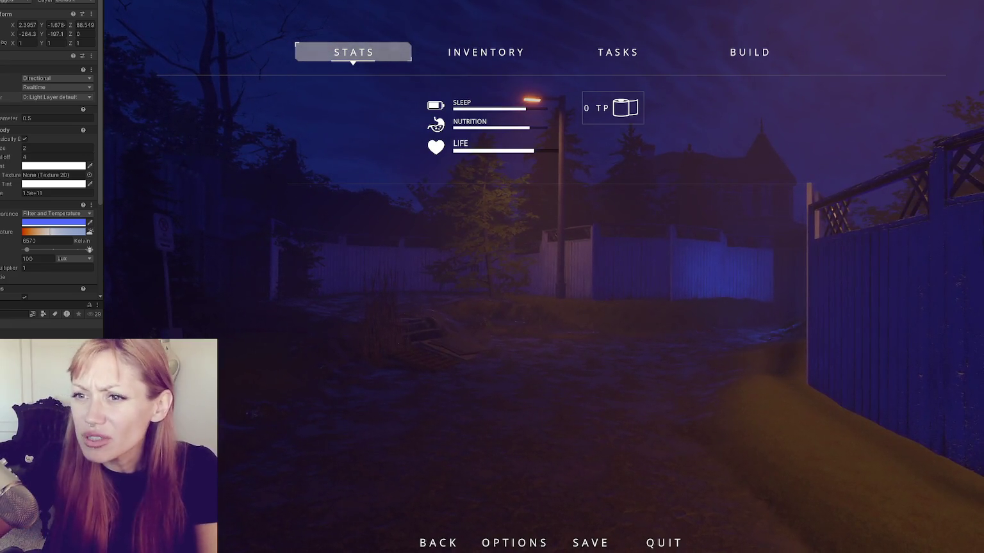
pyautogui.scroll(-2, 23, 166)
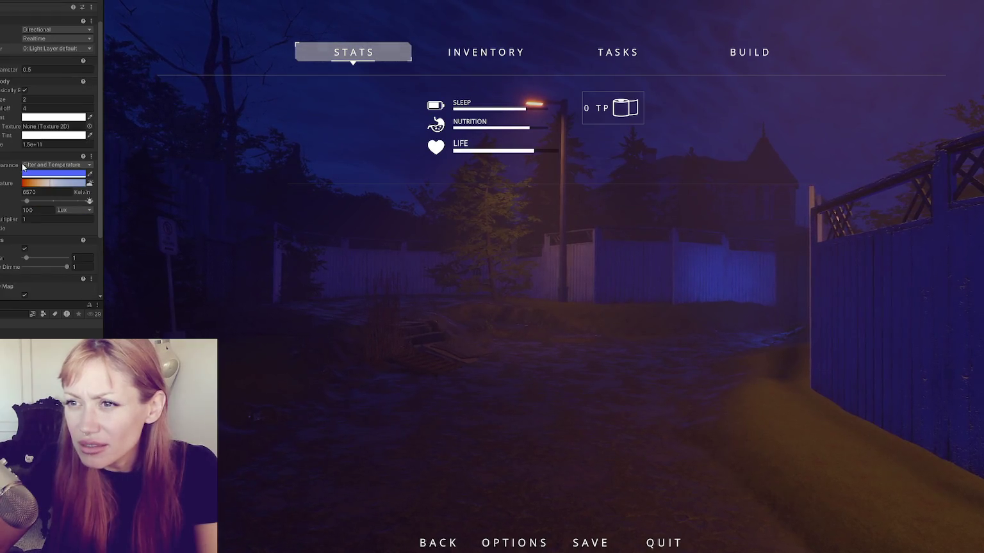
pyautogui.scroll(-2, 21, 166)
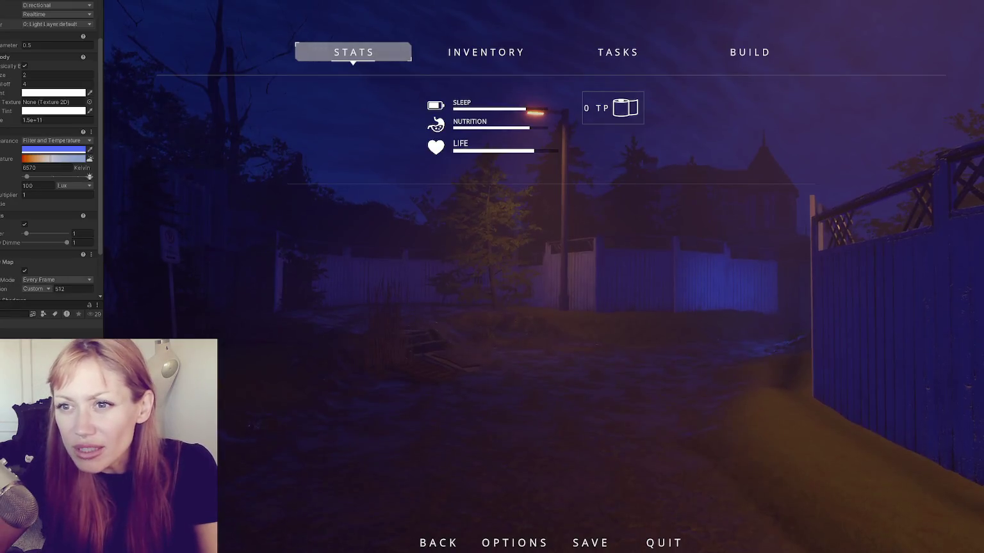
pyautogui.scroll(-3, 48, 160)
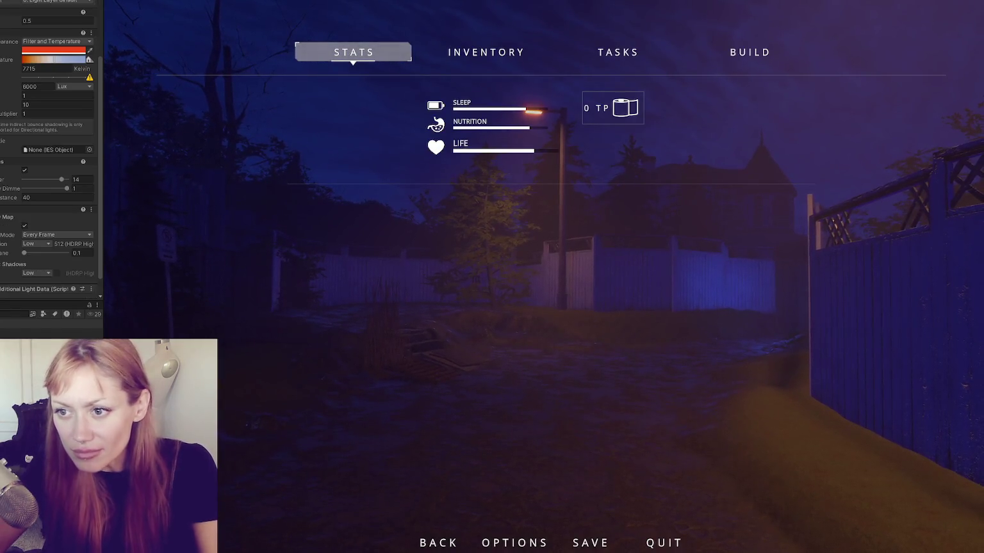
pyautogui.scroll(-1, 48, 160)
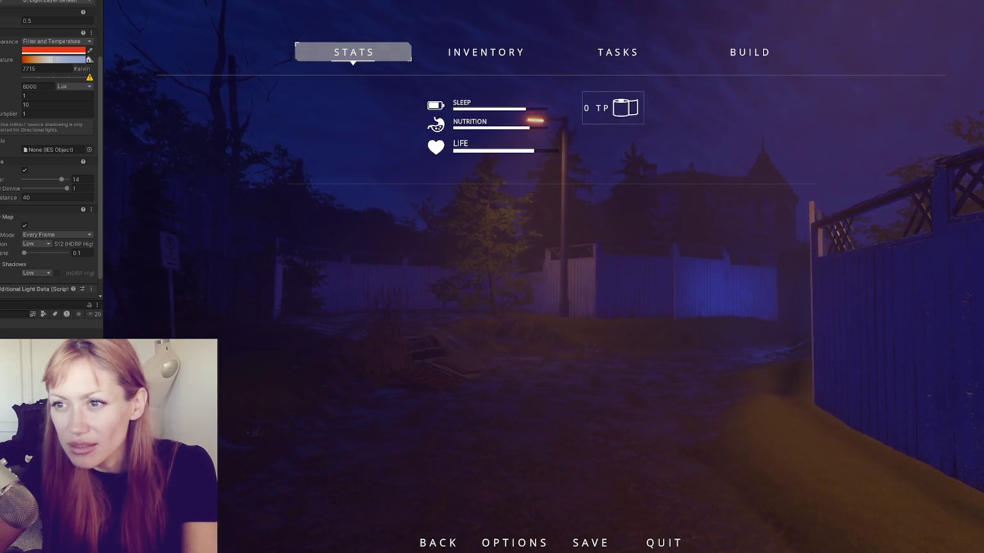
pyautogui.scroll(2, 48, 160)
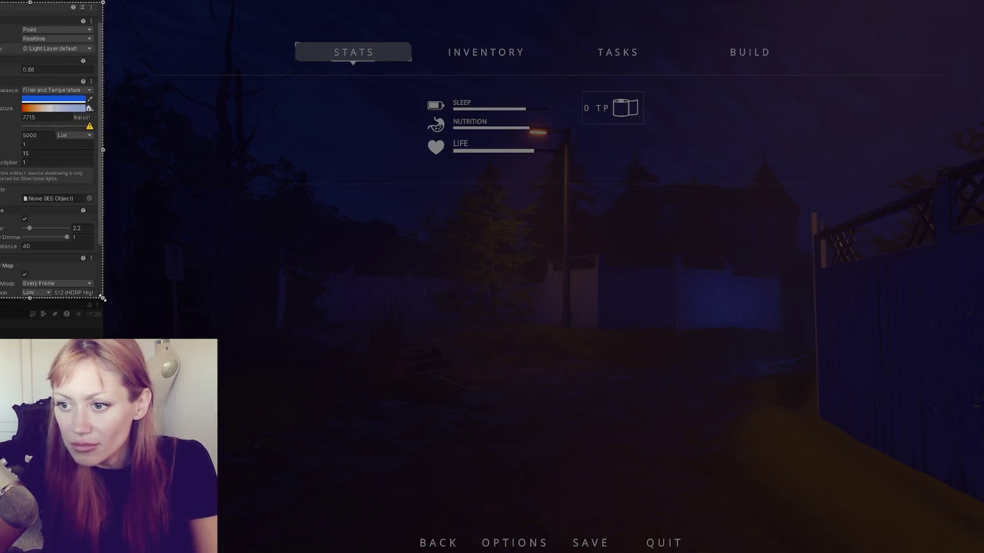
pyautogui.moveTo(103, 298); pyautogui.dragTo(102, 299)
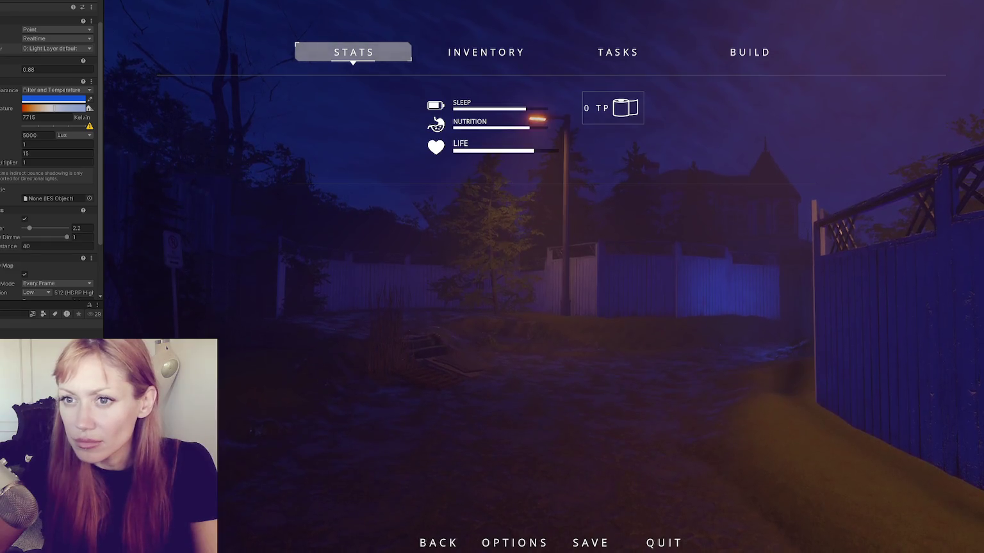
pyautogui.scroll(-10, 52, 160)
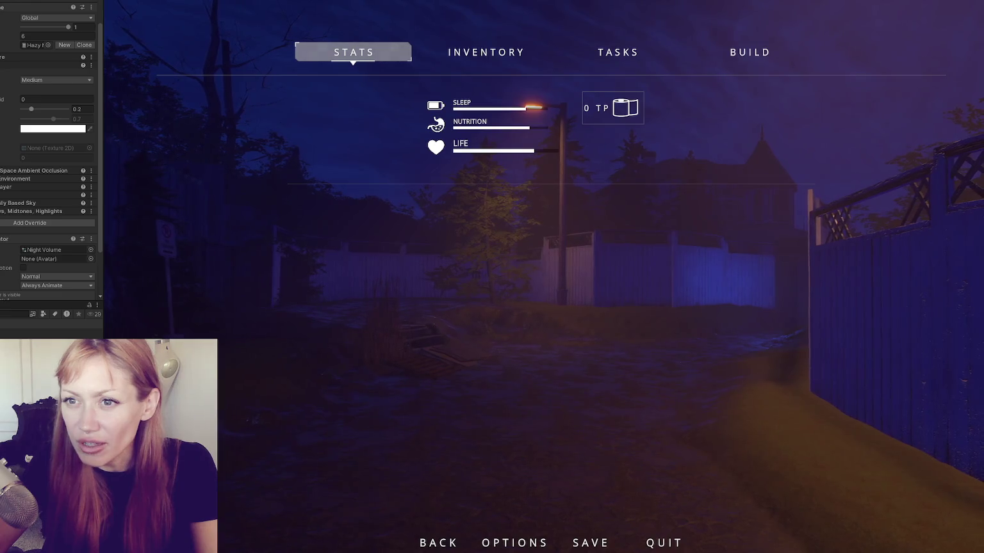
pyautogui.scroll(10, 52, 160)
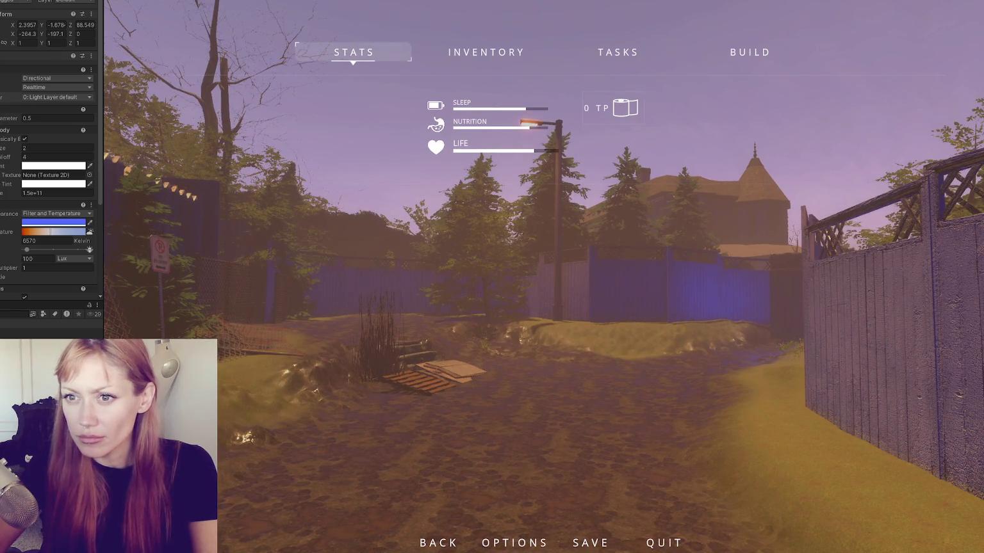
# Uncheck the light's Shadow Map and briefly resume the game to check the lighting change.
pyautogui.scroll(-5, 9, 170)
pyautogui.click(25, 216)
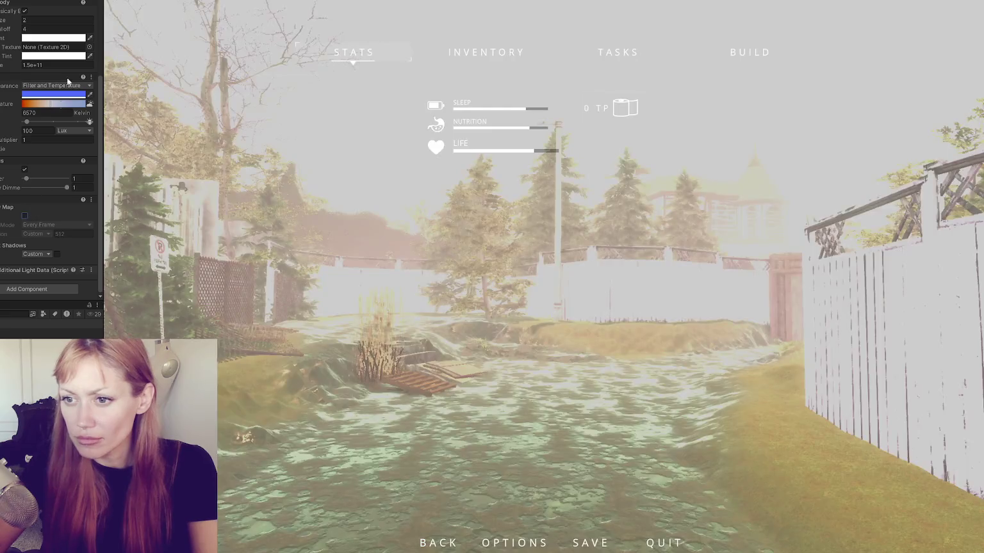
pyautogui.press('Escape')
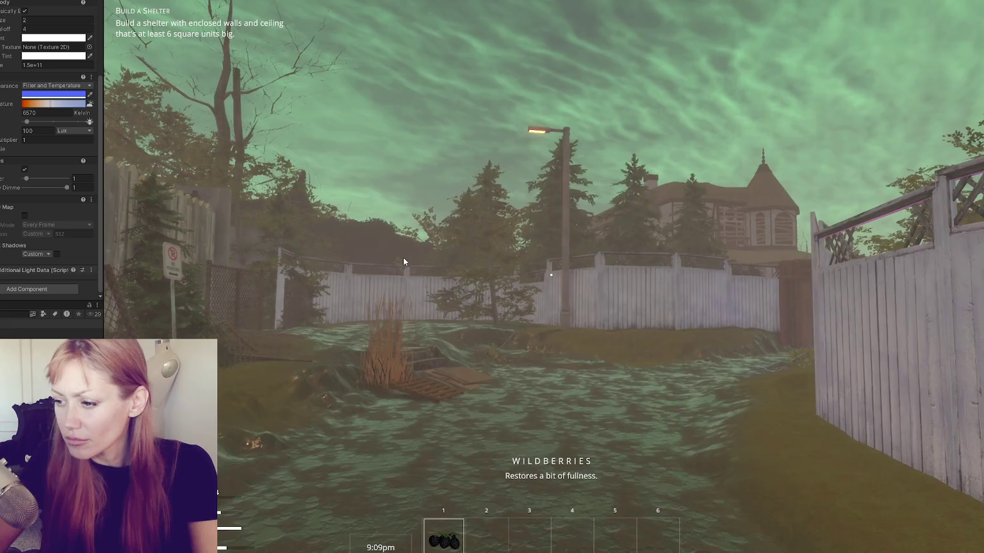
pyautogui.press('Escape')
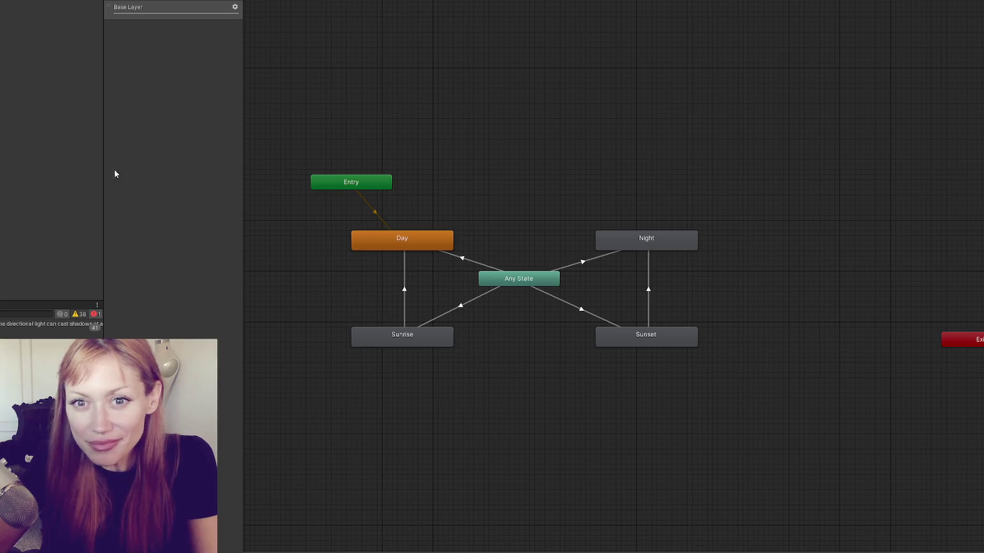
# Switch the bottom panel from Console to the Project assets with Ctrl+5.
pyautogui.hotkey('ctrl', '5')
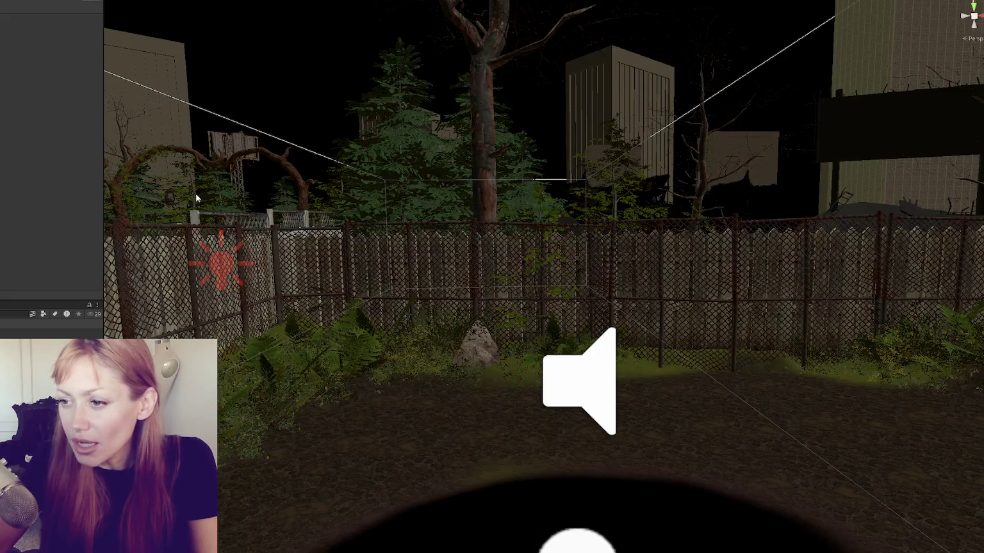
# Fly the Scene view camera from the garden gate over to the fenced path by the house.
pyautogui.scroll(-10, 554, 273)
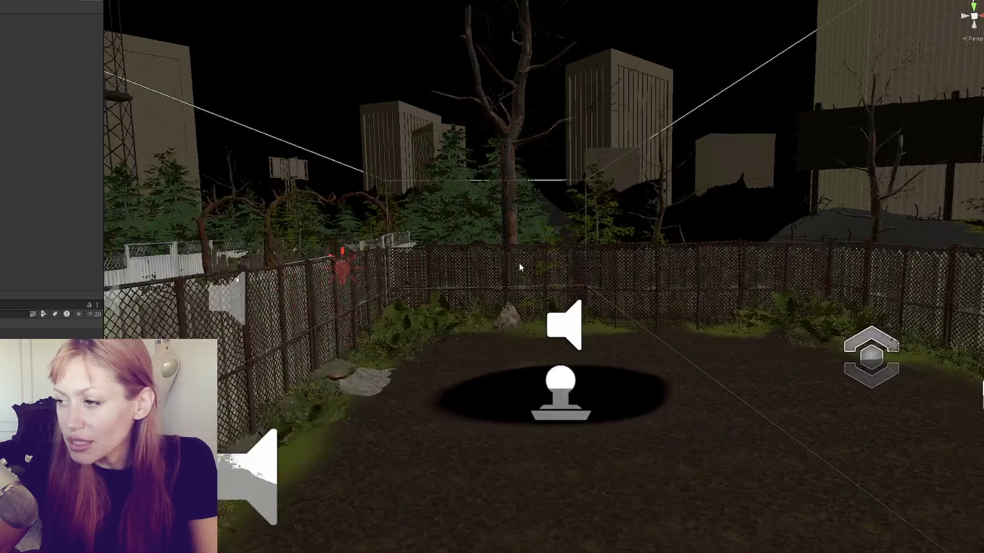
pyautogui.scroll(-3, 721, 347)
pyautogui.scroll(10, 397, 297)
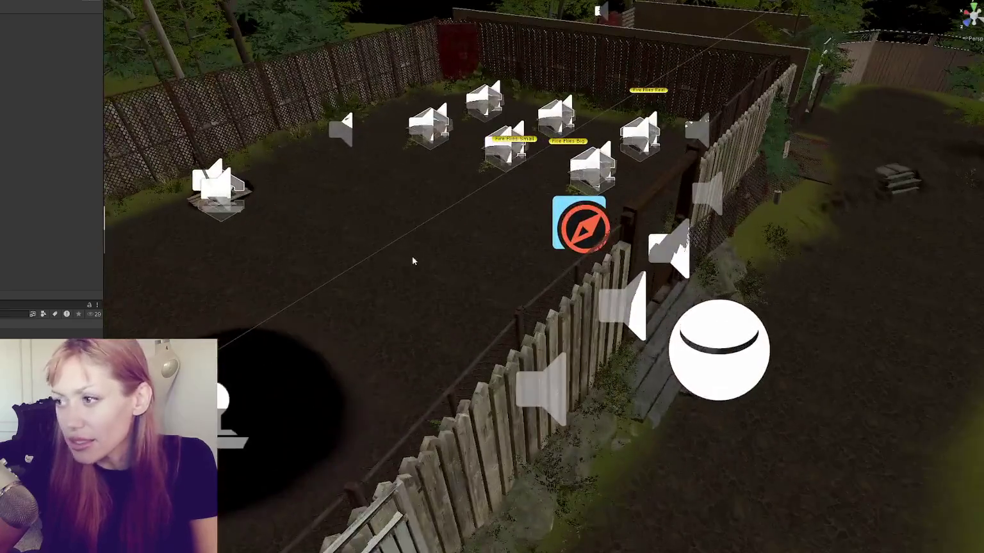
pyautogui.moveTo(413, 260); pyautogui.dragTo(612, 216)
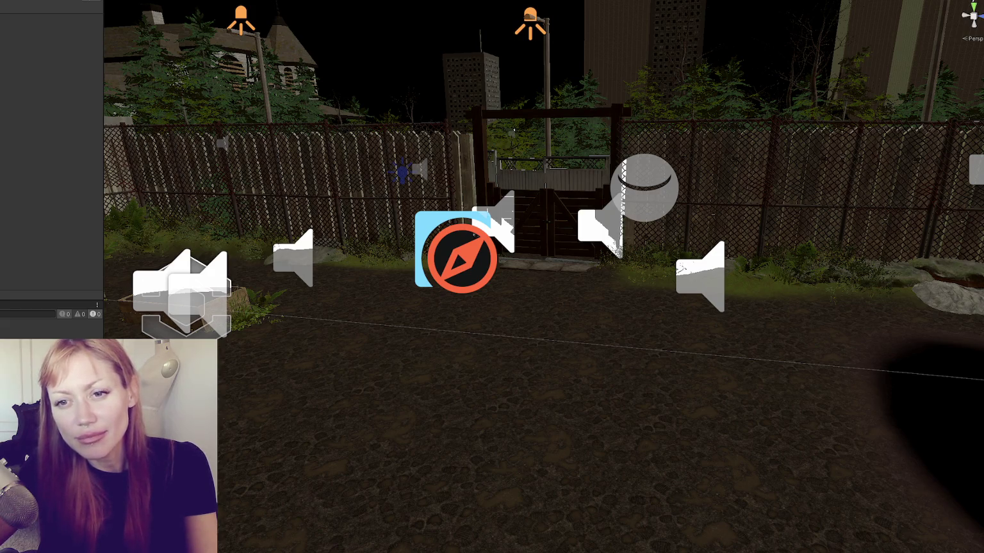
pyautogui.moveTo(388, 339)
pyautogui.mouseDown()
pyautogui.moveTo(344, 316)
pyautogui.moveTo(260, 325)
pyautogui.moveTo(379, 333)
pyautogui.mouseUp()
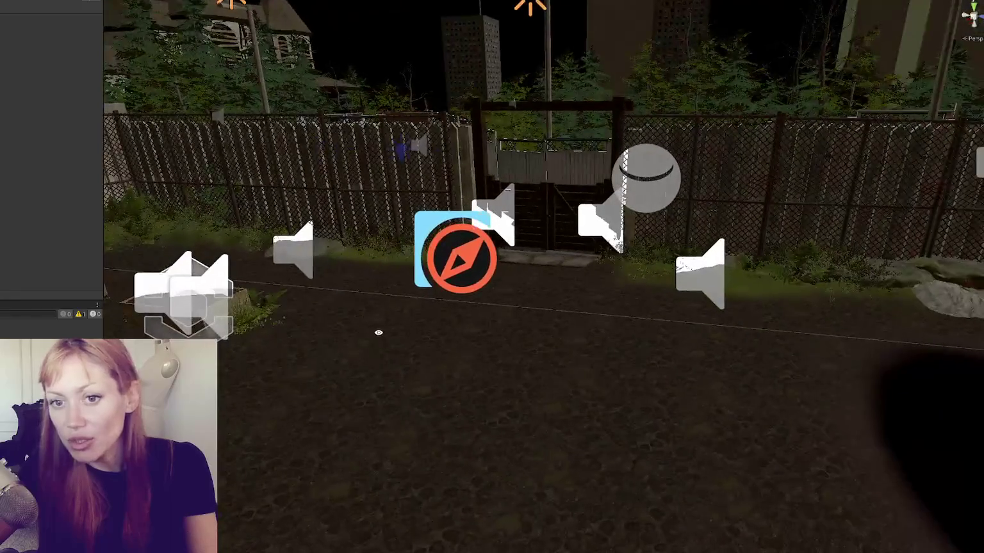
pyautogui.moveTo(453, 317)
pyautogui.mouseDown()
pyautogui.moveTo(307, 318)
pyautogui.moveTo(347, 280)
pyautogui.moveTo(387, 336)
pyautogui.moveTo(464, 397)
pyautogui.mouseUp()
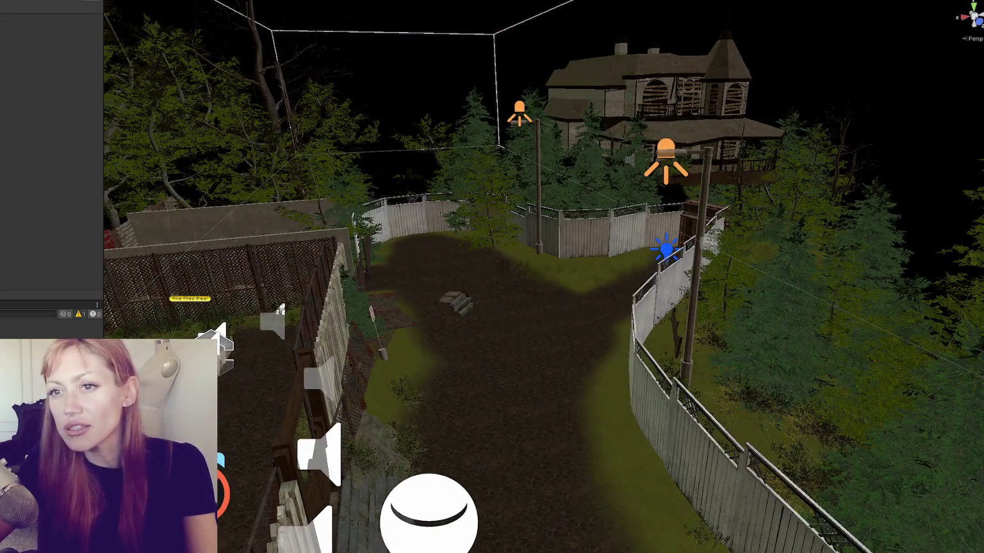
# Select the sky dome mesh object in the Hierarchy to inspect it.
pyautogui.rightClick(41, 173)
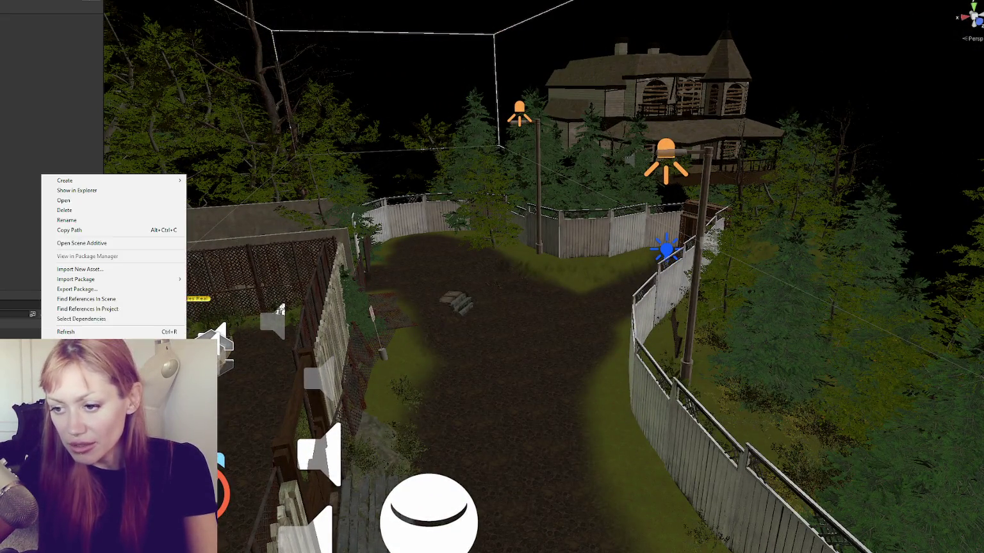
pyautogui.click(162, 244)
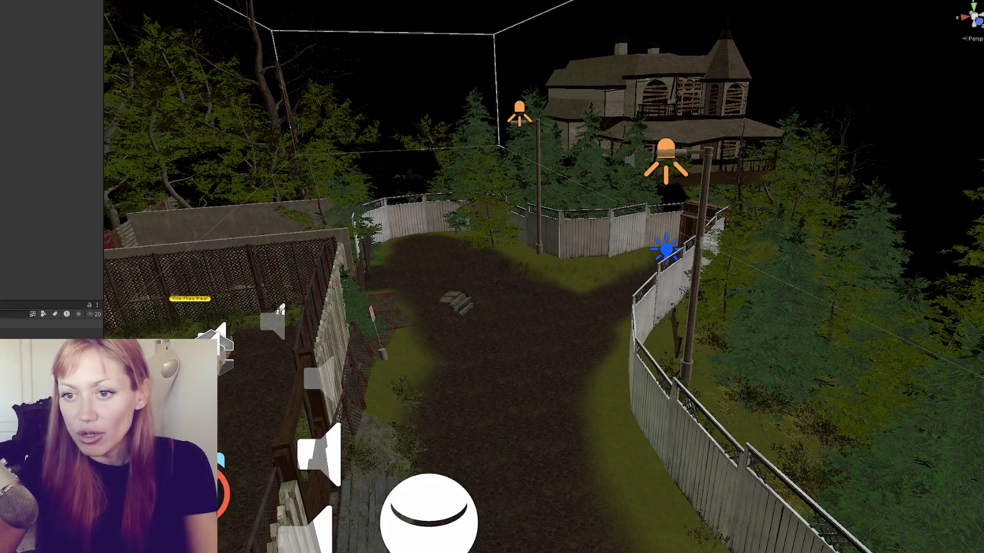
pyautogui.click(276, 115)
# Orbit the Scene view out to look down over the whole fenced garden.
pyautogui.moveTo(280, 310)
pyautogui.mouseDown()
pyautogui.moveTo(725, 313)
pyautogui.moveTo(545, 305)
pyautogui.moveTo(587, 291)
pyautogui.moveTo(366, 293)
pyautogui.moveTo(452, 259)
pyautogui.moveTo(401, 324)
pyautogui.moveTo(408, 334)
pyautogui.mouseUp()
pyautogui.scroll(3, 411, 331)
pyautogui.scroll(-5, 462, 437)
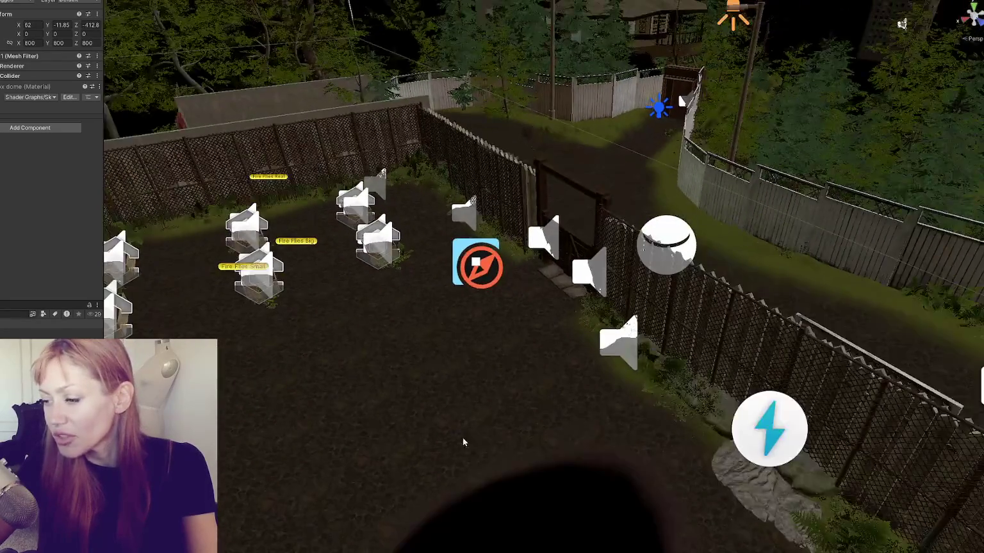
pyautogui.scroll(3, 490, 441)
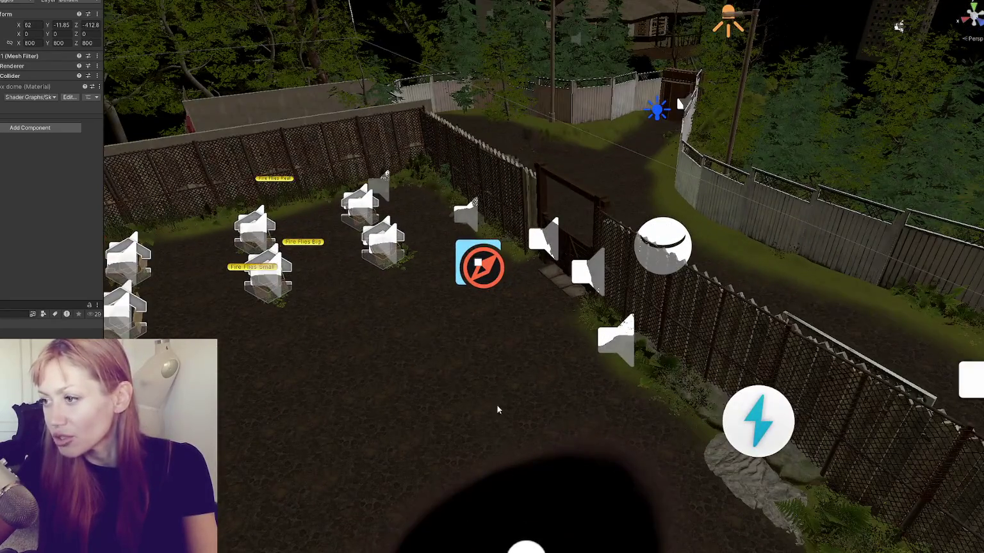
pyautogui.moveTo(497, 410)
pyautogui.mouseDown()
pyautogui.moveTo(433, 329)
pyautogui.moveTo(392, 306)
pyautogui.moveTo(723, 326)
pyautogui.moveTo(514, 270)
pyautogui.moveTo(452, 242)
pyautogui.moveTo(531, 277)
pyautogui.moveTo(502, 180)
pyautogui.moveTo(522, 245)
pyautogui.moveTo(521, 309)
pyautogui.moveTo(615, 307)
pyautogui.moveTo(650, 330)
pyautogui.moveTo(625, 301)
pyautogui.moveTo(692, 313)
pyautogui.moveTo(707, 329)
pyautogui.moveTo(618, 356)
pyautogui.moveTo(554, 280)
pyautogui.moveTo(634, 285)
pyautogui.mouseUp()
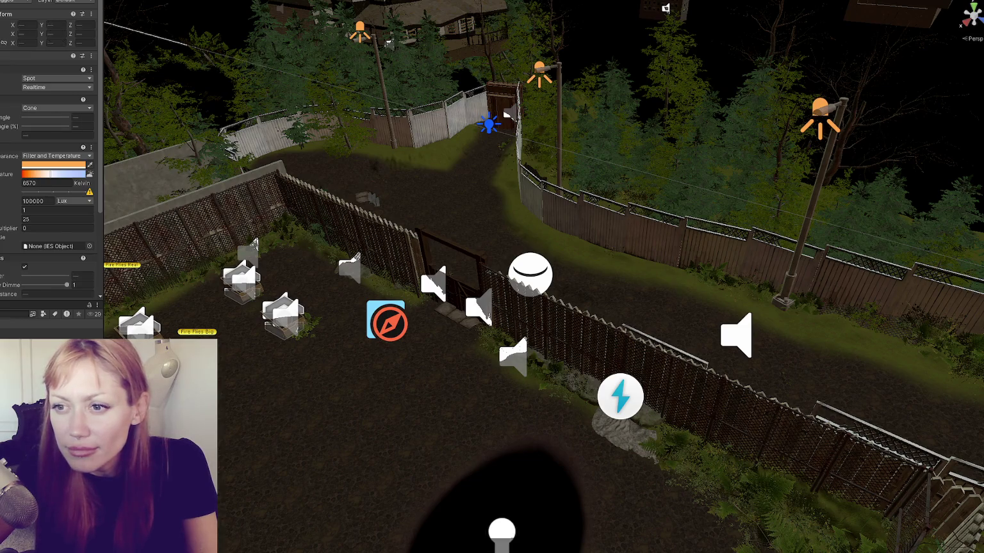
# Undo the trial 1.5 value, then set light intensity to 6000 Lux and the 14 value to 8.7.
pyautogui.scroll(-4, 88, 169)
pyautogui.click(81, 160)
pyautogui.write('1.5')
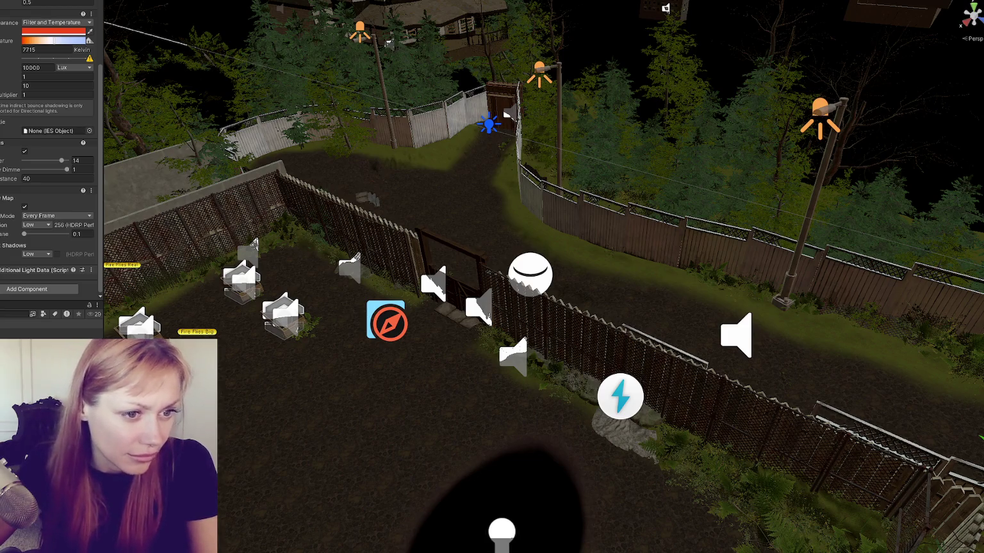
pyautogui.hotkey('ctrl', 'z')
pyautogui.write('500000')
pyautogui.click(46, 67)
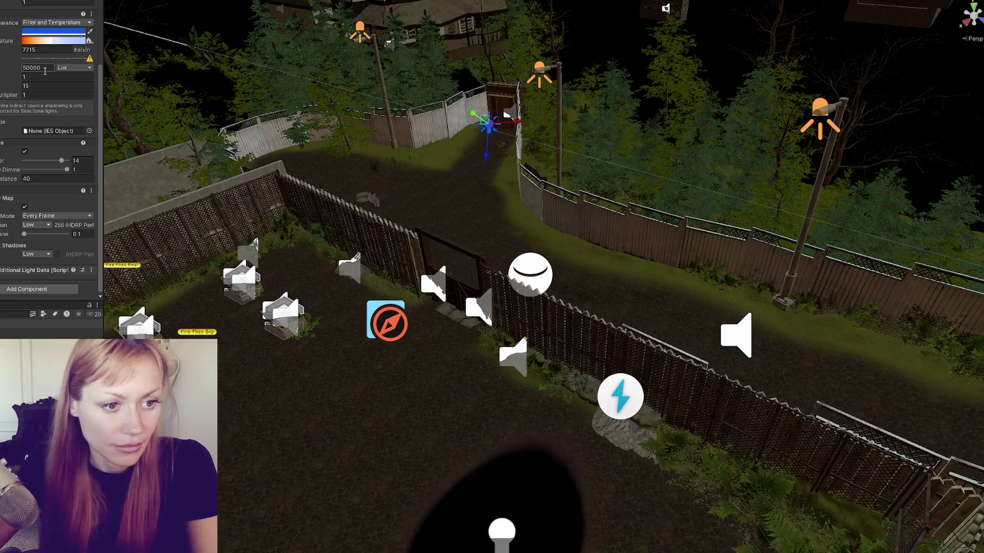
pyautogui.press('BackSpace')
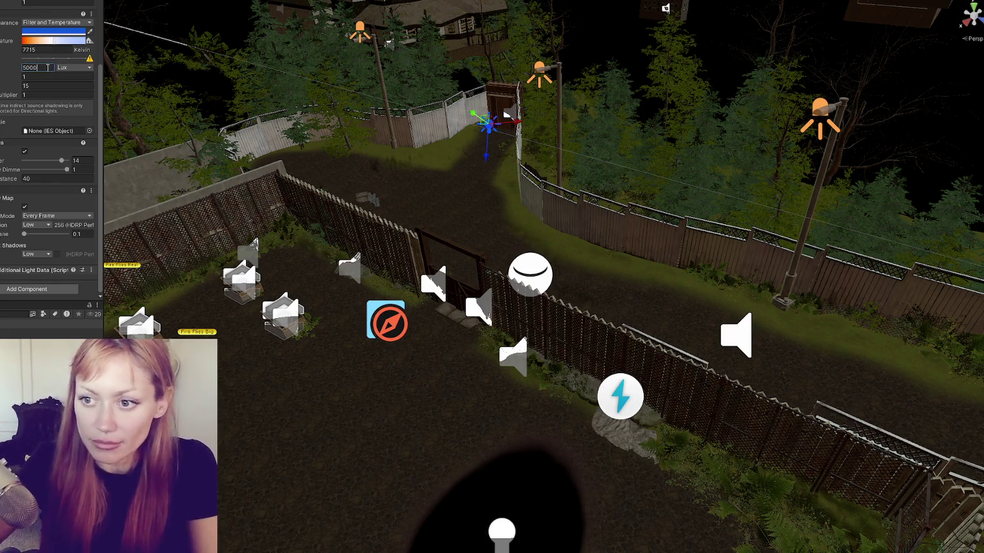
pyautogui.click(30, 161)
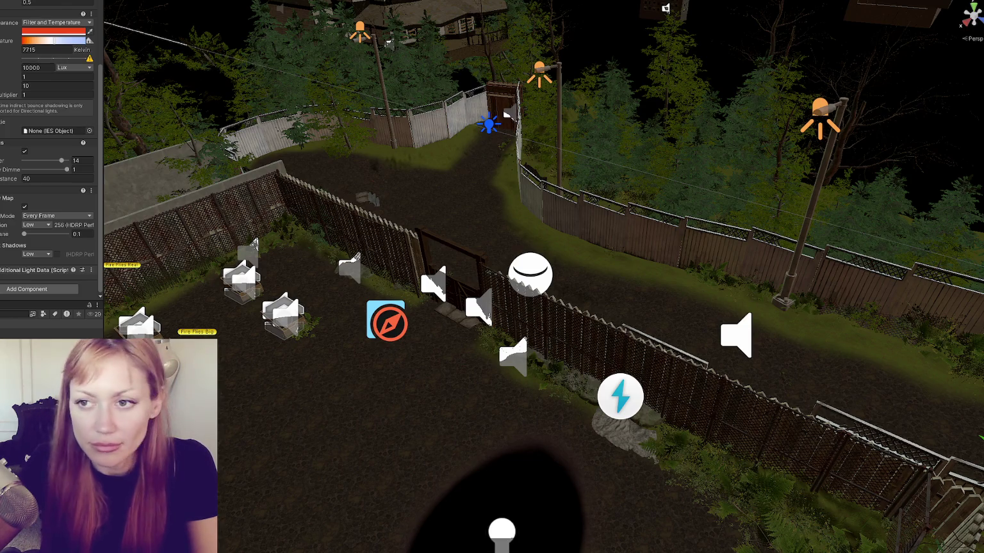
pyautogui.click(50, 160)
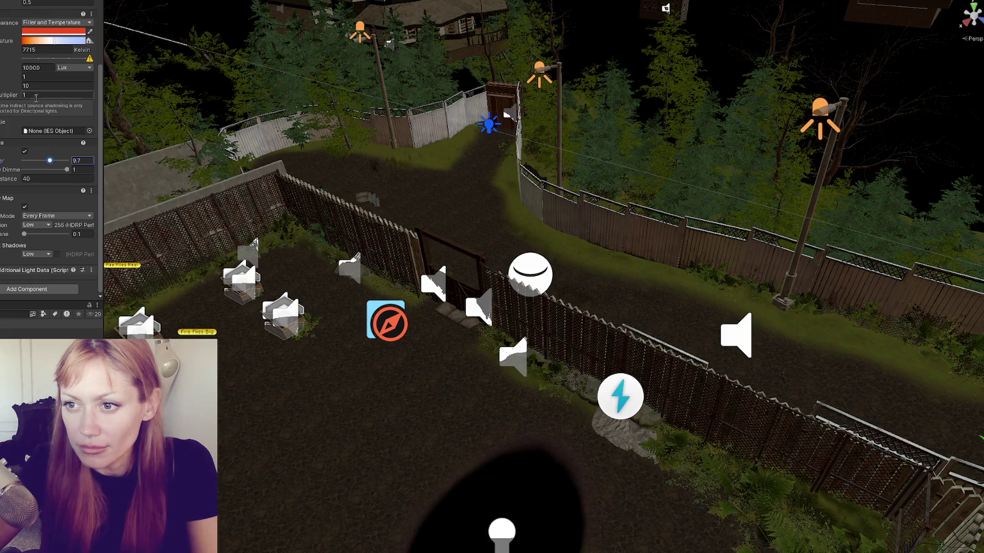
pyautogui.doubleClick(29, 67)
pyautogui.write('6000')
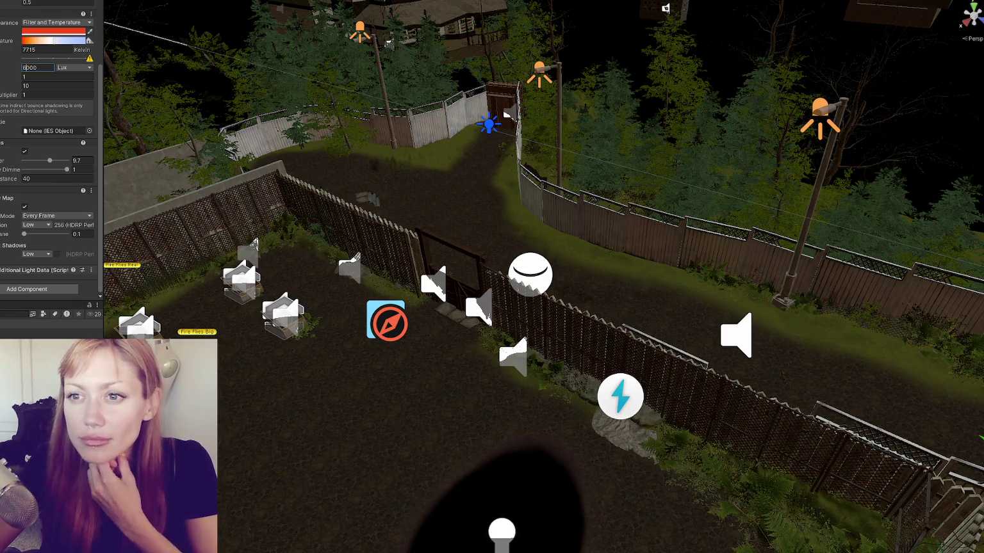
pyautogui.press('Return')
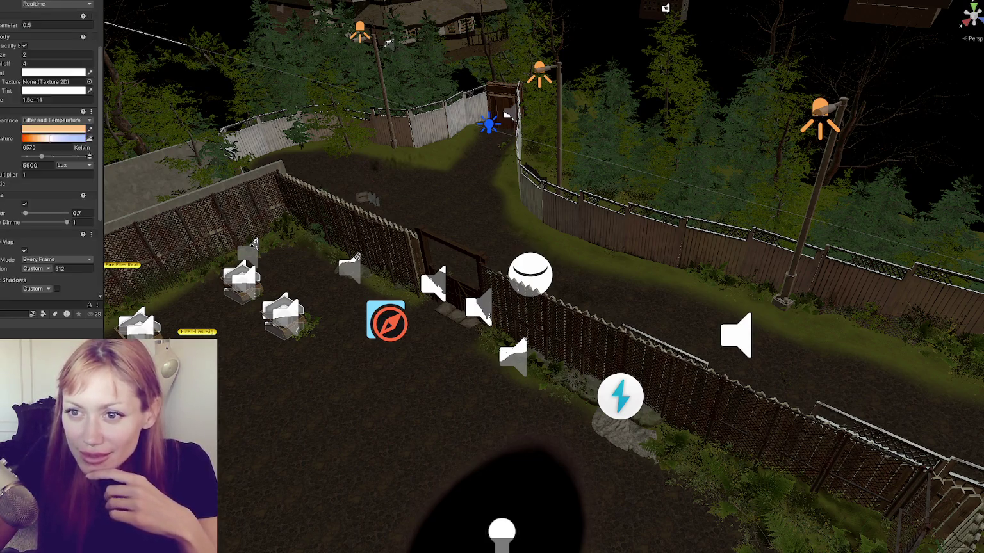
# Search the Project for 'daylight' to locate the DaylightControls.cs script.
pyautogui.scroll(2, 3, 89)
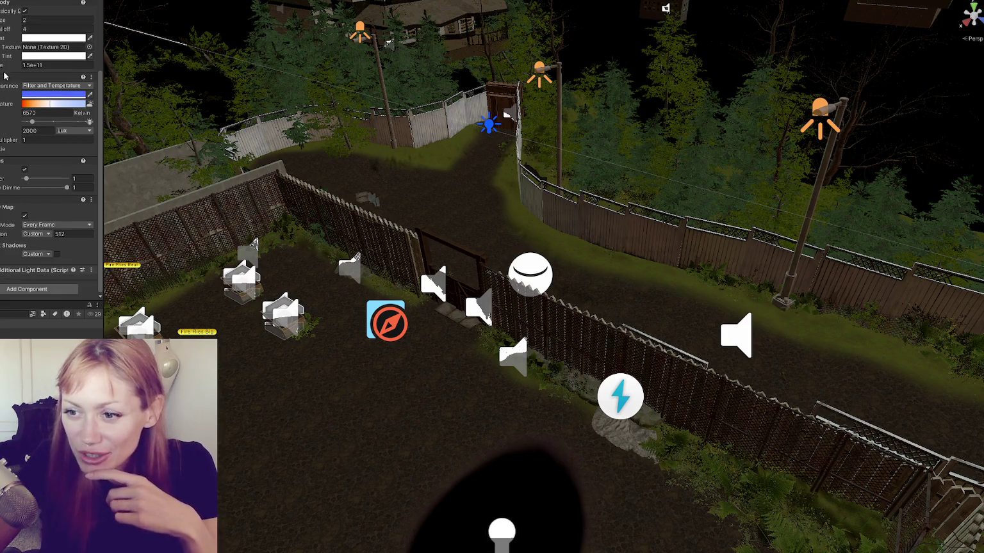
pyautogui.scroll(3, 10, 89)
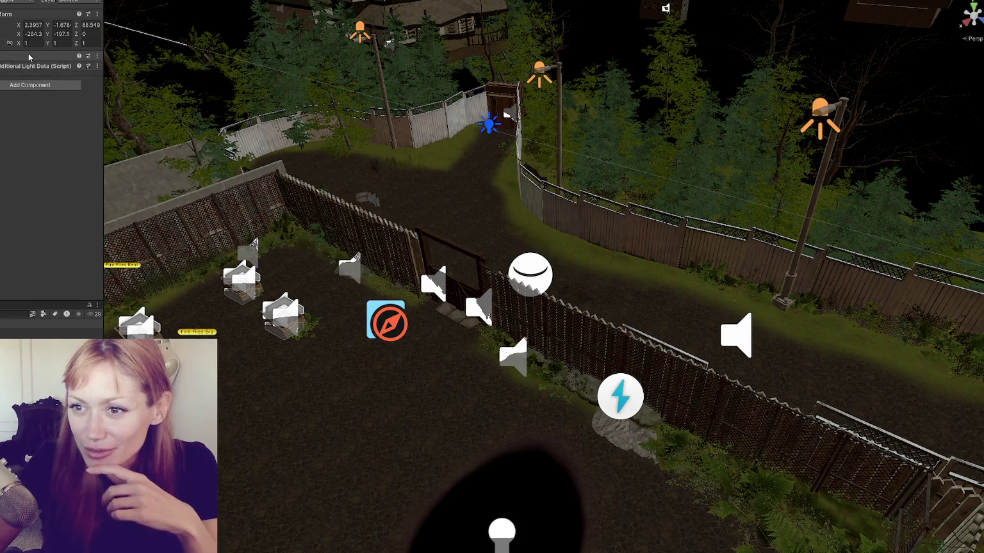
pyautogui.scroll(-9, 13, 104)
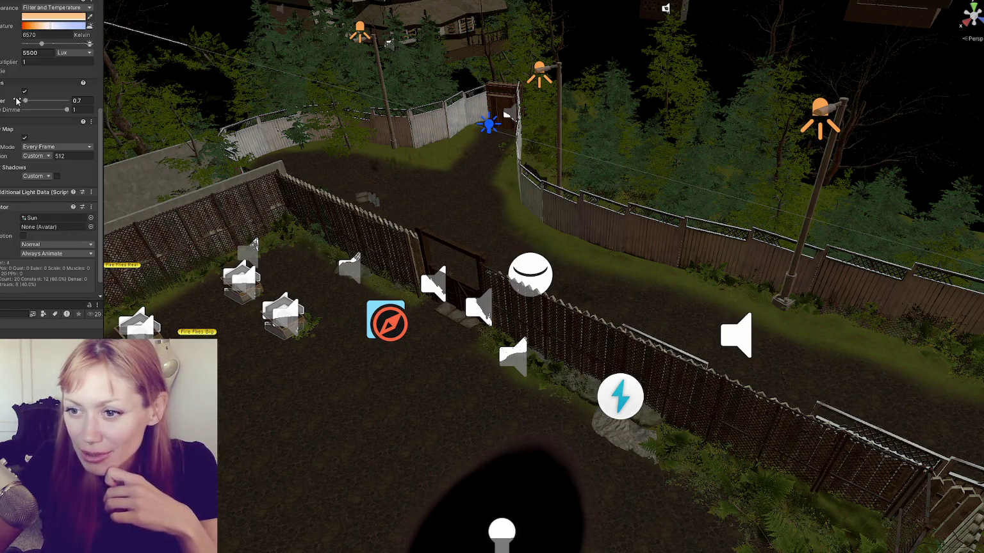
pyautogui.scroll(4, 40, 63)
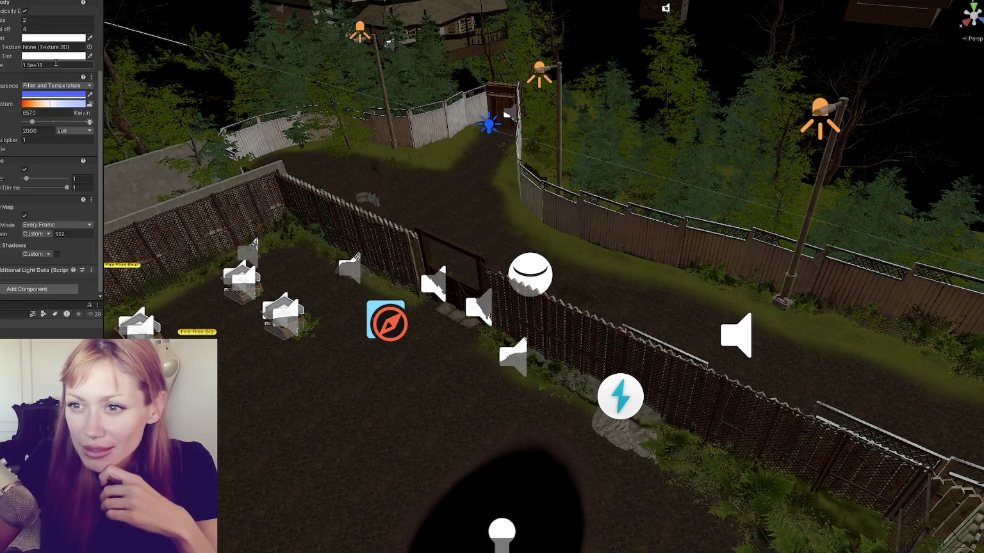
pyautogui.click(13, 314)
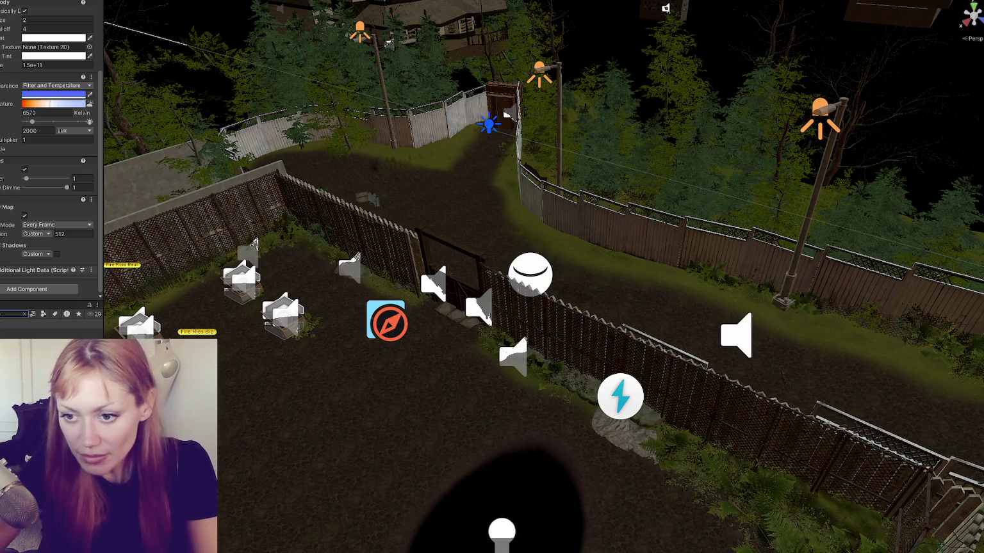
pyautogui.write('daylight')
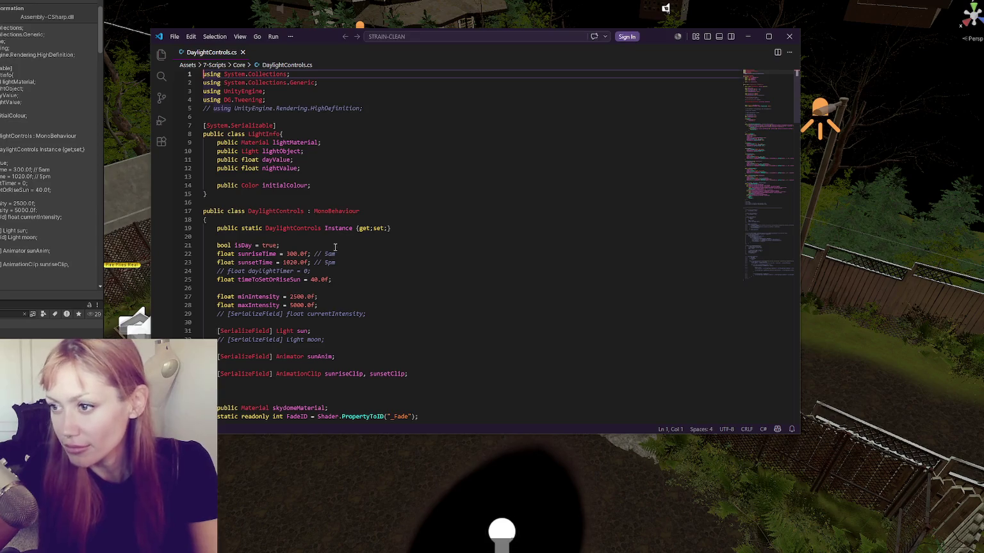
# Find minIntensity on line 27 and comment out lines 27–28 with Ctrl+/.
pyautogui.scroll(-5, 426, 238)
pyautogui.scroll(-9, 434, 238)
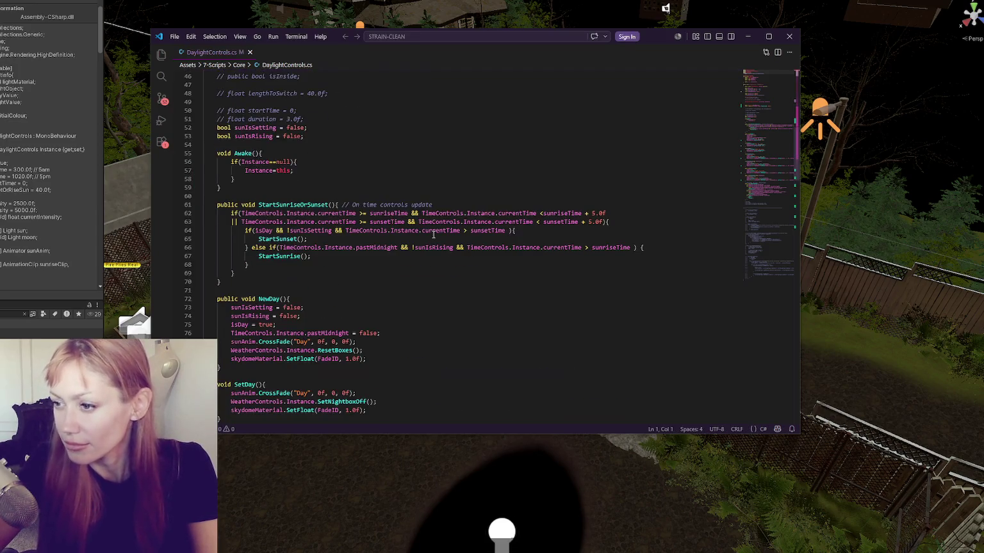
pyautogui.scroll(-3, 380, 248)
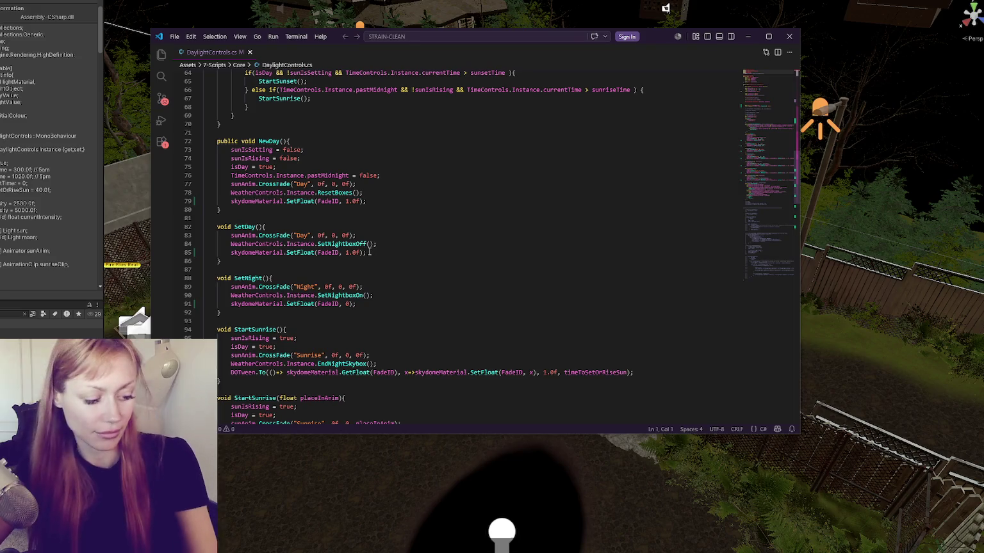
pyautogui.scroll(7, 372, 257)
pyautogui.scroll(14, 372, 256)
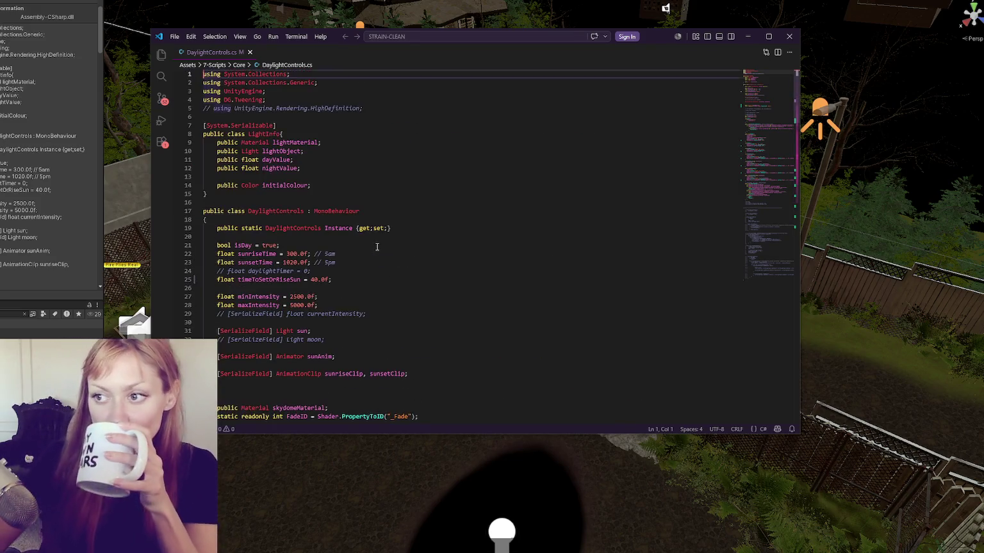
pyautogui.scroll(-2, 343, 180)
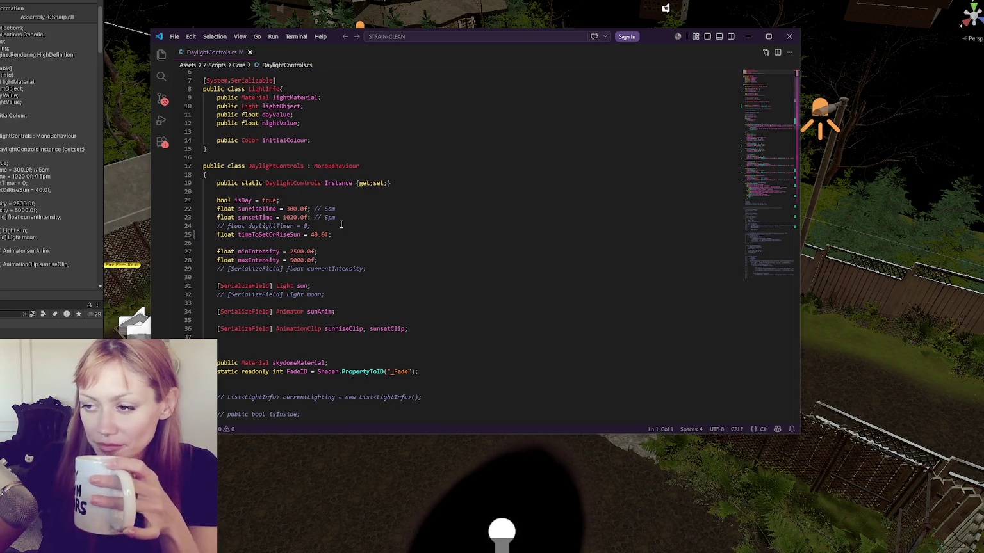
pyautogui.doubleClick(274, 251)
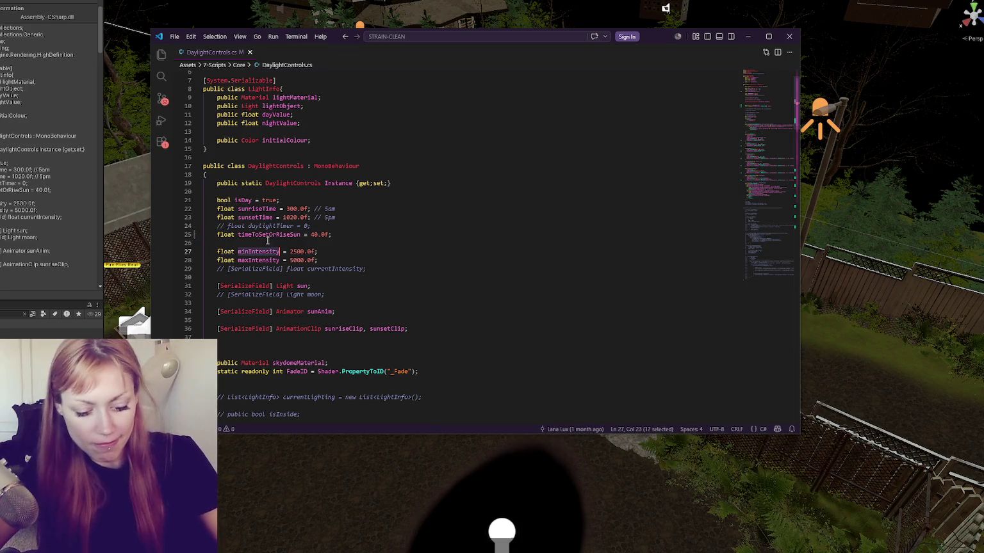
pyautogui.hotkey('ctrl', 'f')
pyautogui.click(301, 234)
pyautogui.moveTo(314, 260); pyautogui.dragTo(315, 251)
pyautogui.hotkey('ctrl', '/')
pyautogui.click(366, 226)
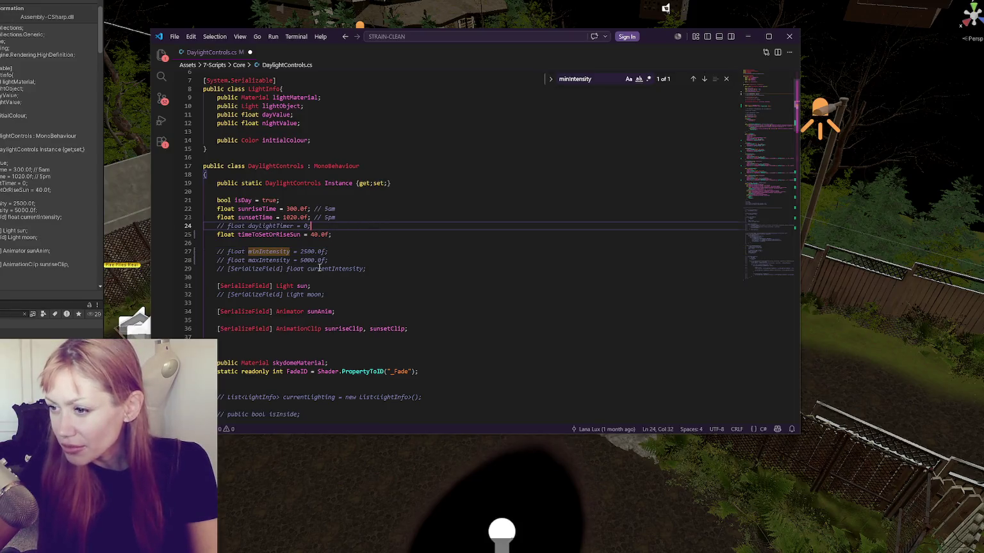
pyautogui.click(371, 296)
pyautogui.hotkey('ctrl', '/')
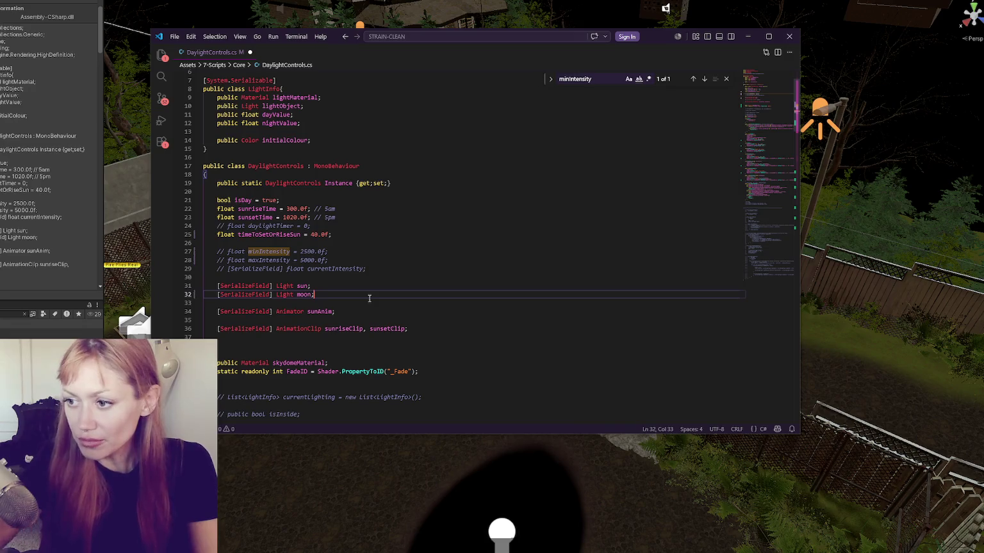
pyautogui.click(346, 312)
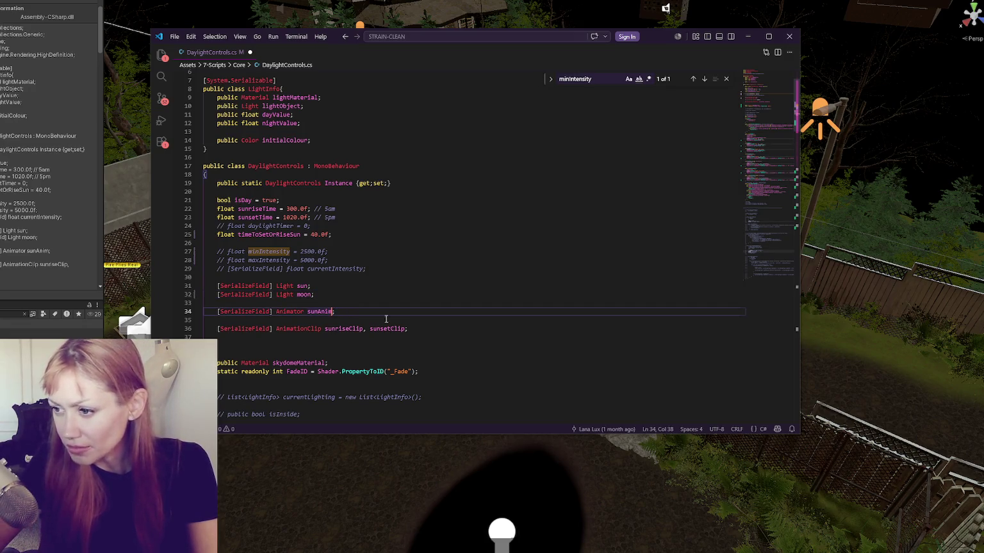
pyautogui.write(', moonAnim')
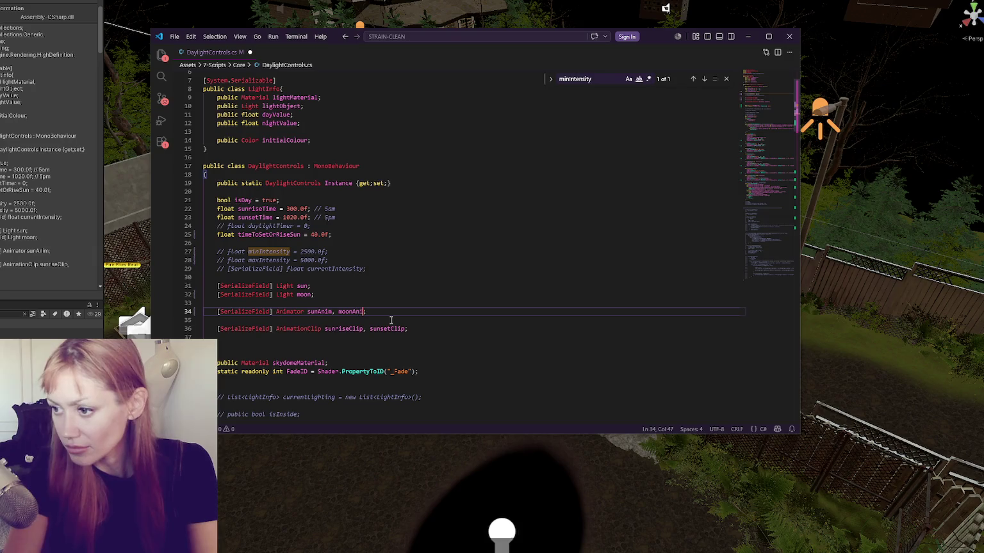
pyautogui.hotkey('ctrl', 's')
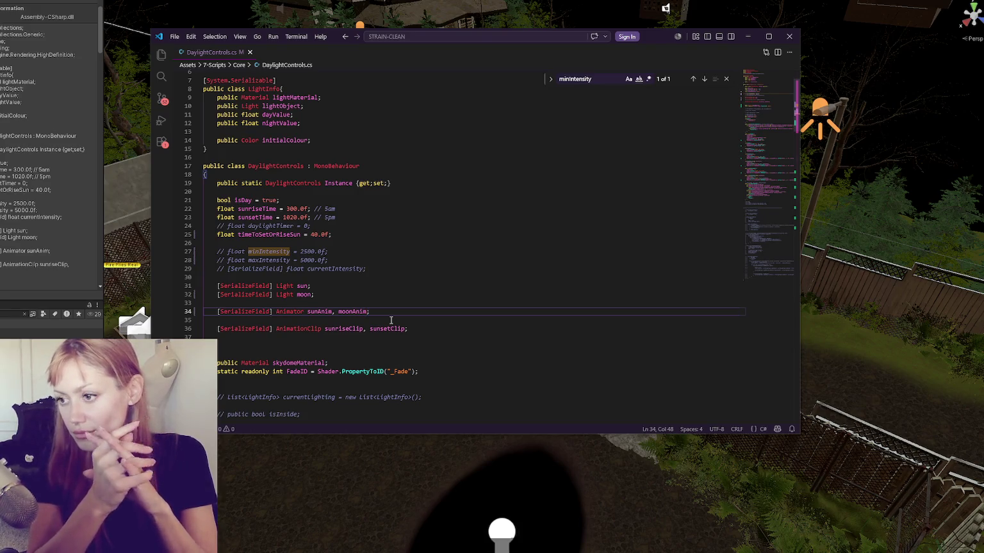
pyautogui.click(410, 330)
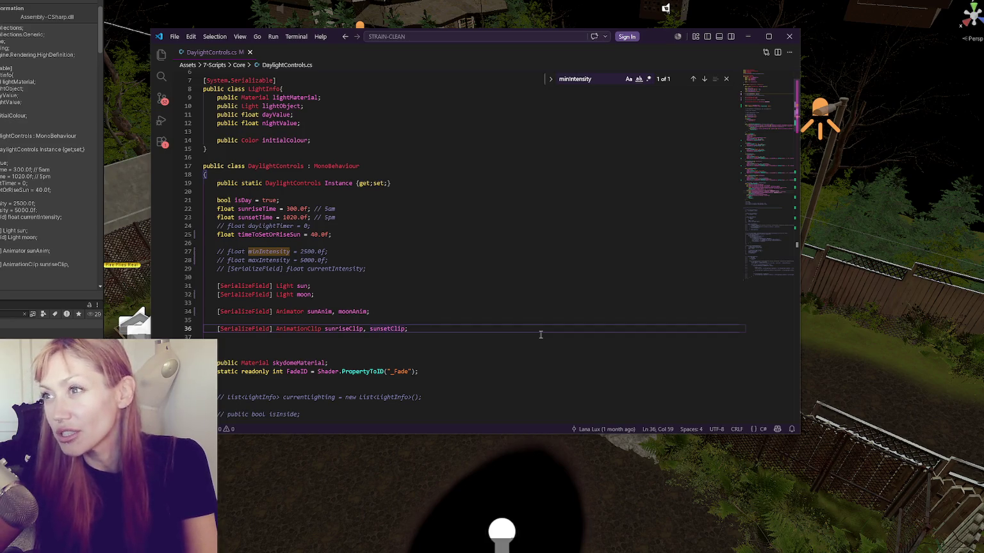
# Append ', moonriseClip, moonsetClip' to the sunsetClip declaration on line 36 and save.
pyautogui.write(',')
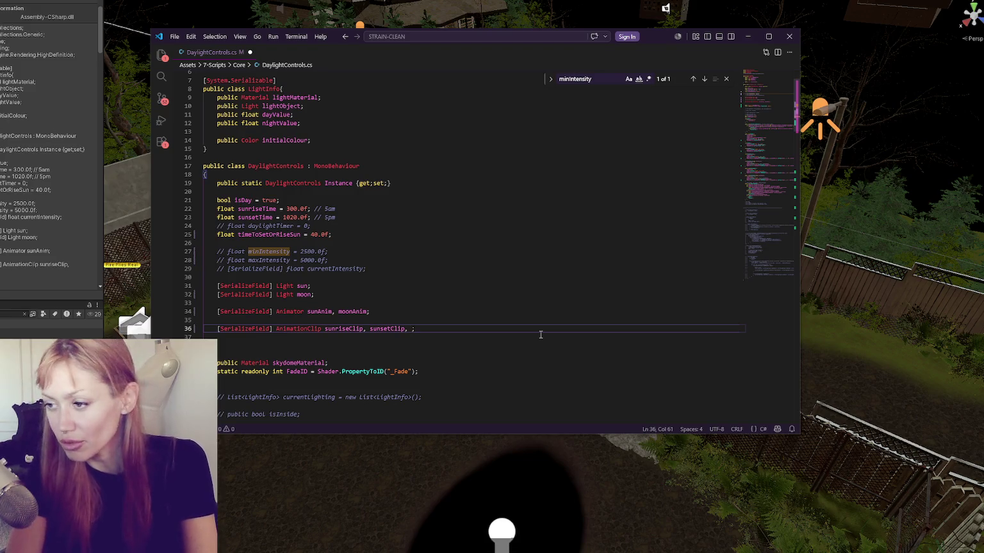
pyautogui.write(' moo')
pyautogui.write('nriseClip')
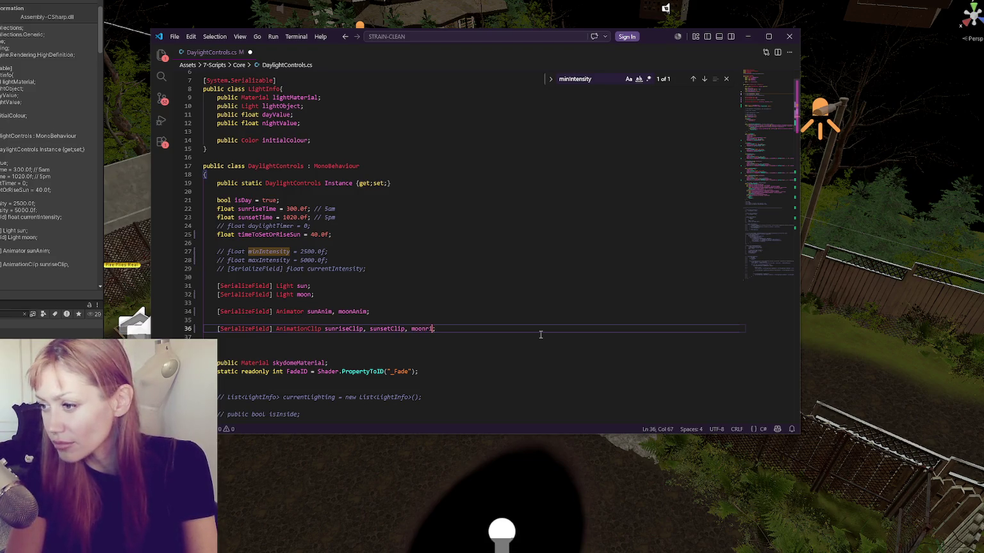
pyautogui.press('BackSpace')
pyautogui.press('BackSpace')
pyautogui.press('BackSpace')
pyautogui.write('Clip, ')
pyautogui.write('moonset')
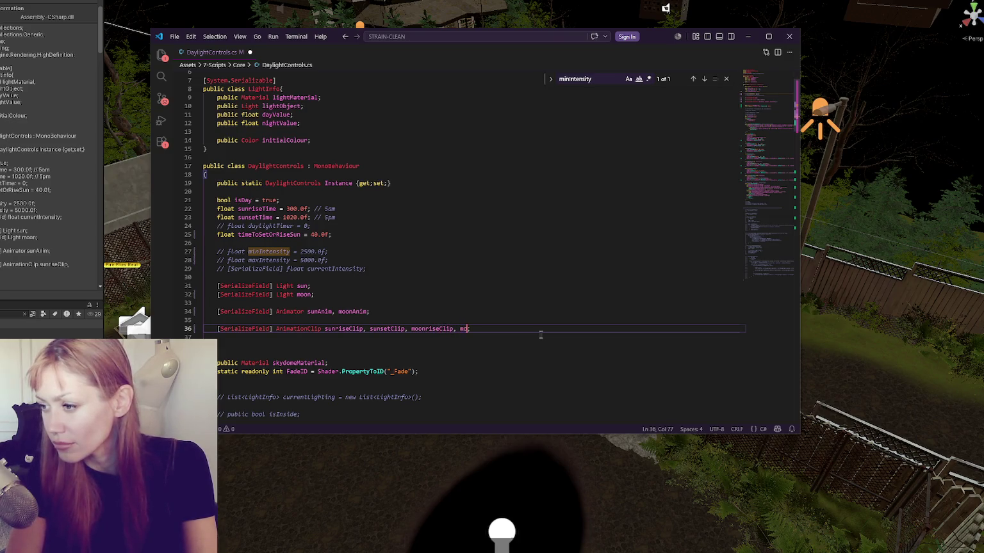
pyautogui.write('Clip')
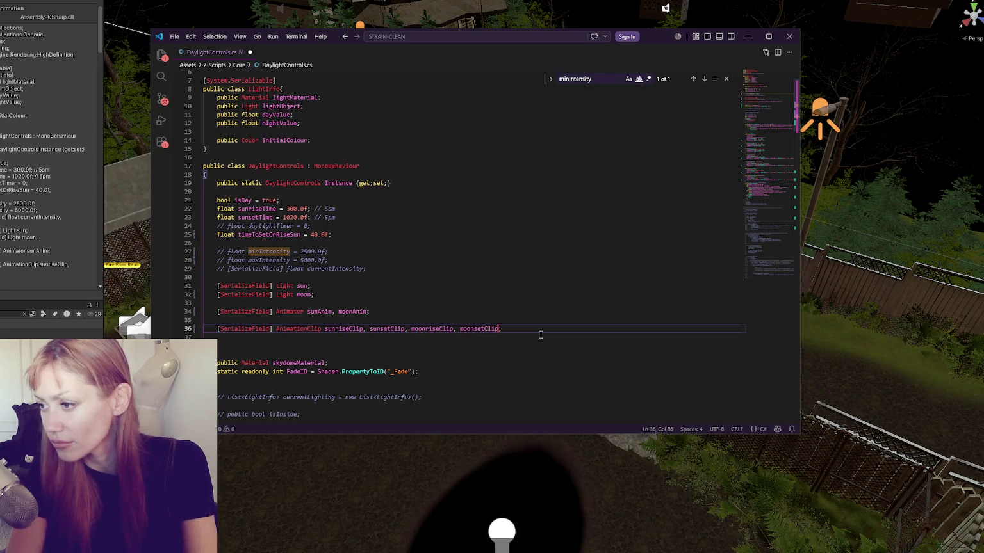
pyautogui.hotkey('ctrl', 's')
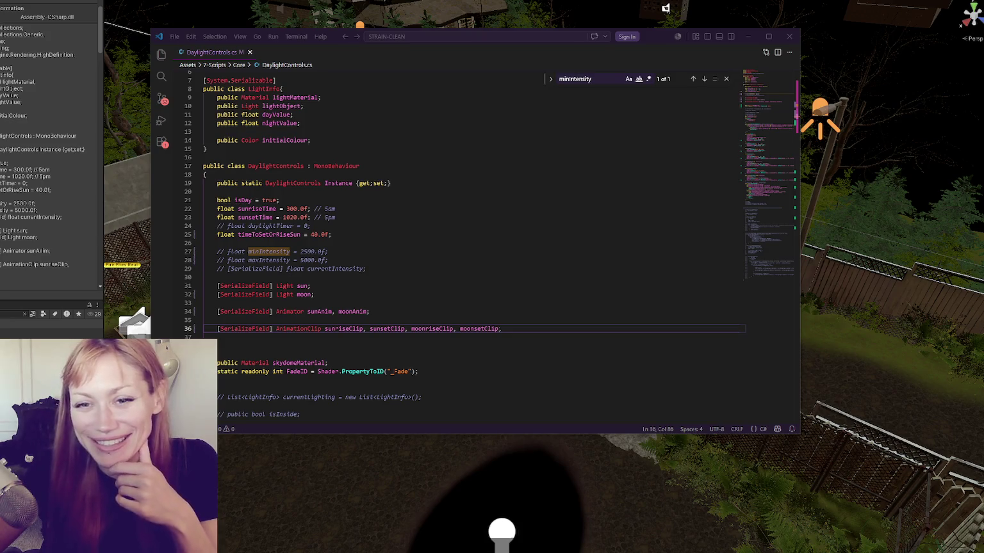
# Place the caret after the sun light field and then after timeToSetOrRiseSun.
pyautogui.click(336, 286)
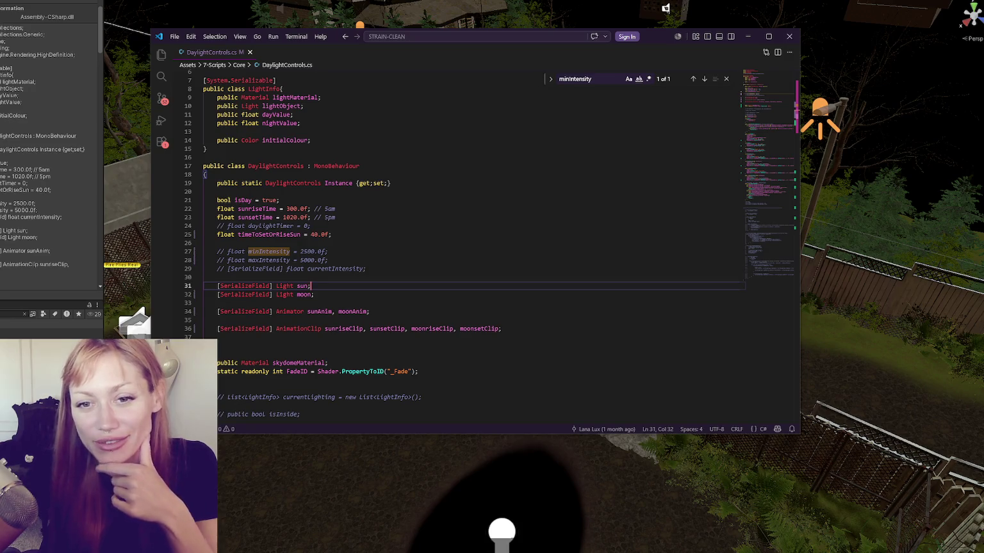
pyautogui.hotkey('alt', 'Tab')
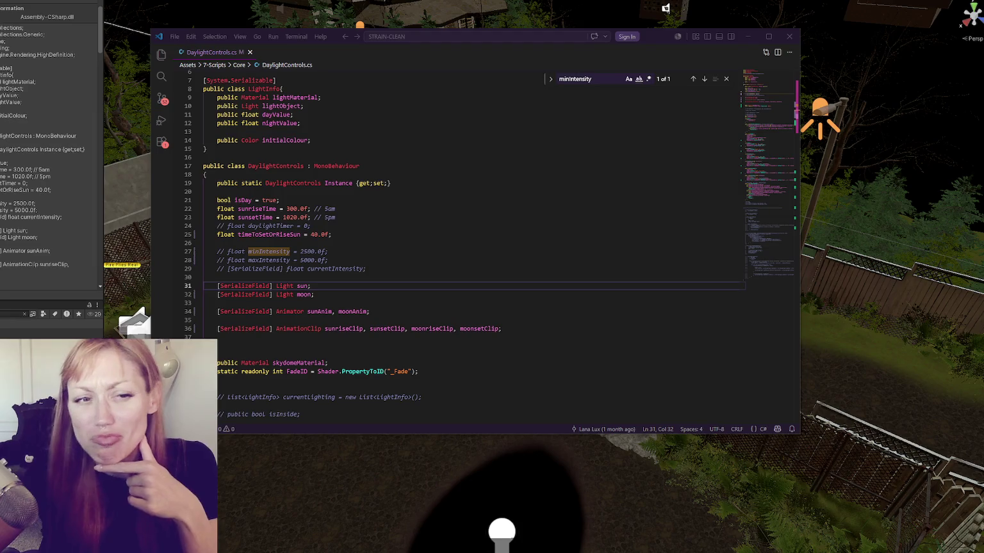
pyautogui.click(300, 234)
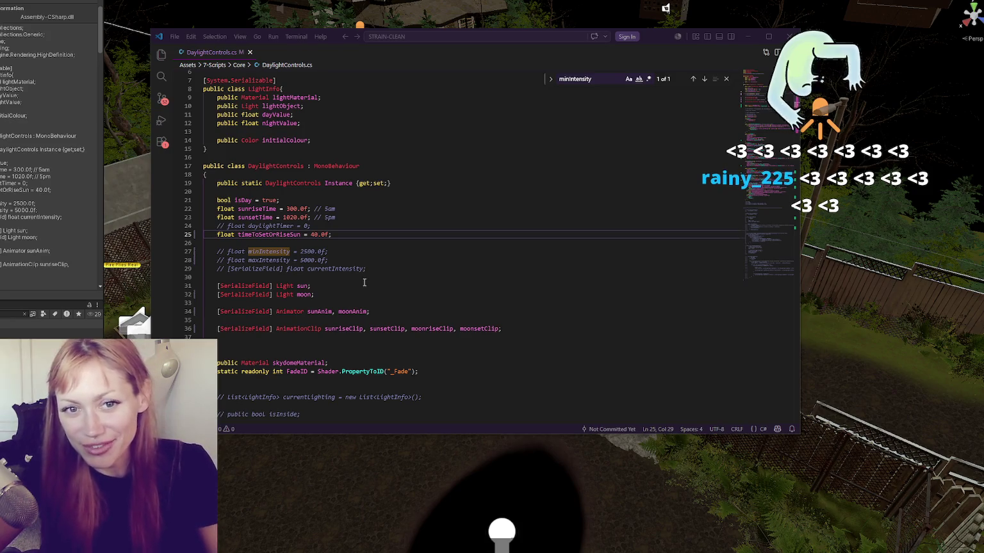
# Return to the sun light field and select the sunAnim field name.
pyautogui.click(363, 285)
pyautogui.scroll(-5, 365, 269)
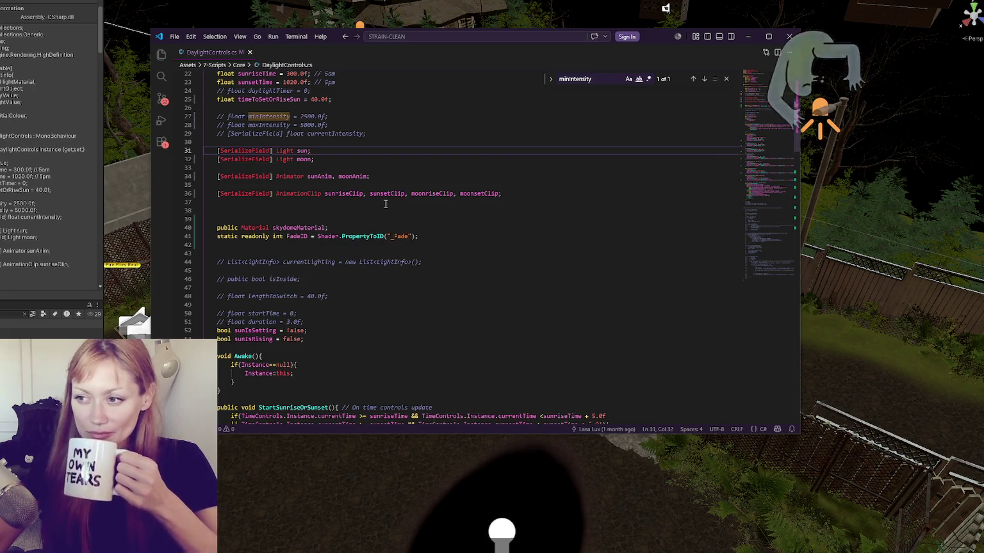
pyautogui.doubleClick(326, 178)
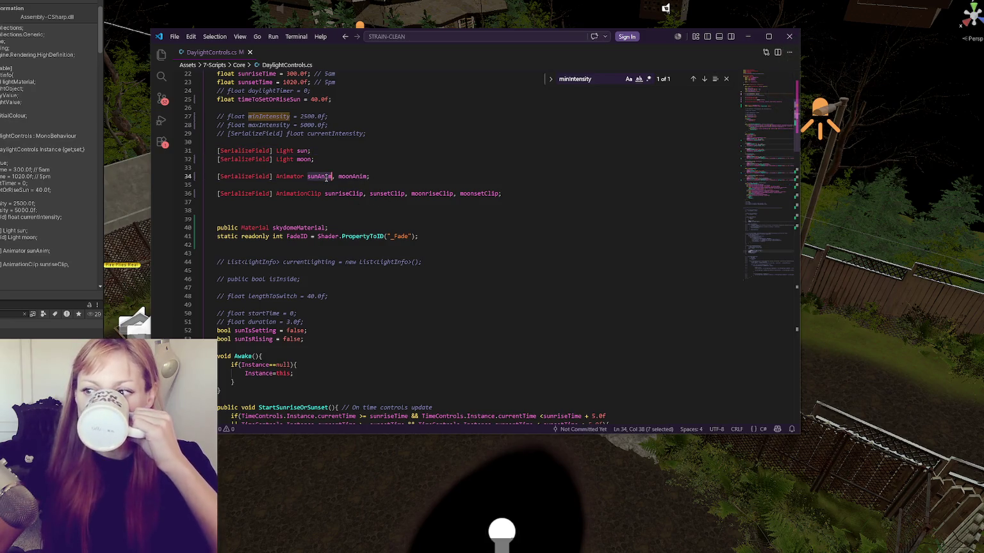
pyautogui.scroll(-10, 326, 180)
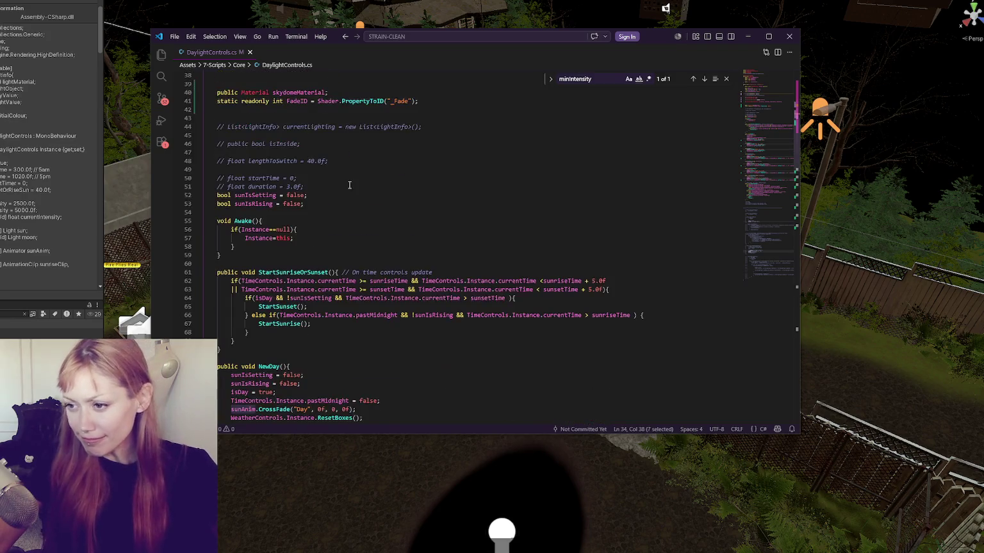
pyautogui.scroll(9, 348, 184)
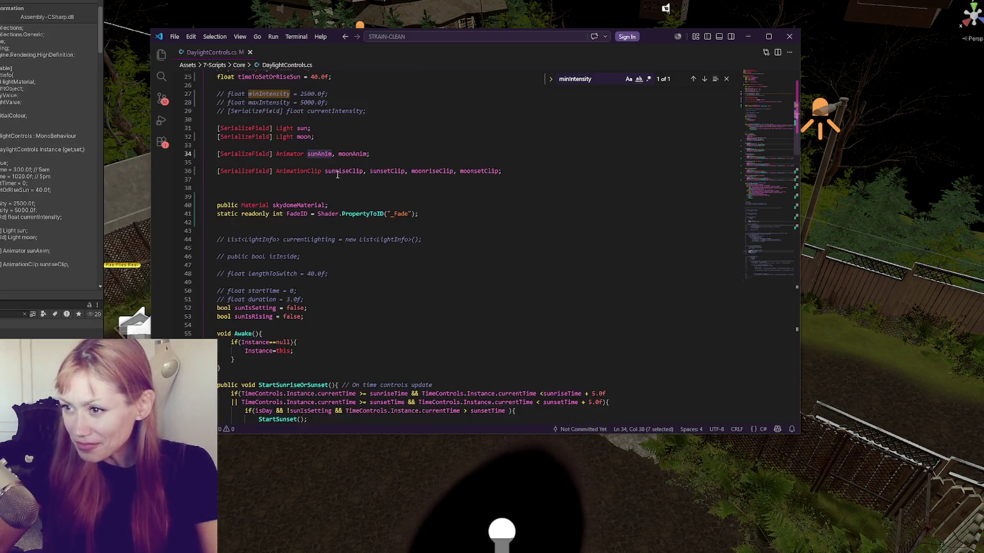
# Search the script for 'sun' (85 matches), then duplicate the sunIsSetting and sunIsRising lines.
pyautogui.doubleClick(302, 128)
pyautogui.hotkey('ctrl', 'f')
pyautogui.click(704, 79)
pyautogui.scroll(-5, 512, 170)
pyautogui.scroll(-1, 512, 171)
pyautogui.moveTo(203, 147); pyautogui.dragTo(316, 159)
pyautogui.hotkey('ctrl', 'v')
pyautogui.write('bool sunIsSetting = false;     bool sunIsRising = false;')
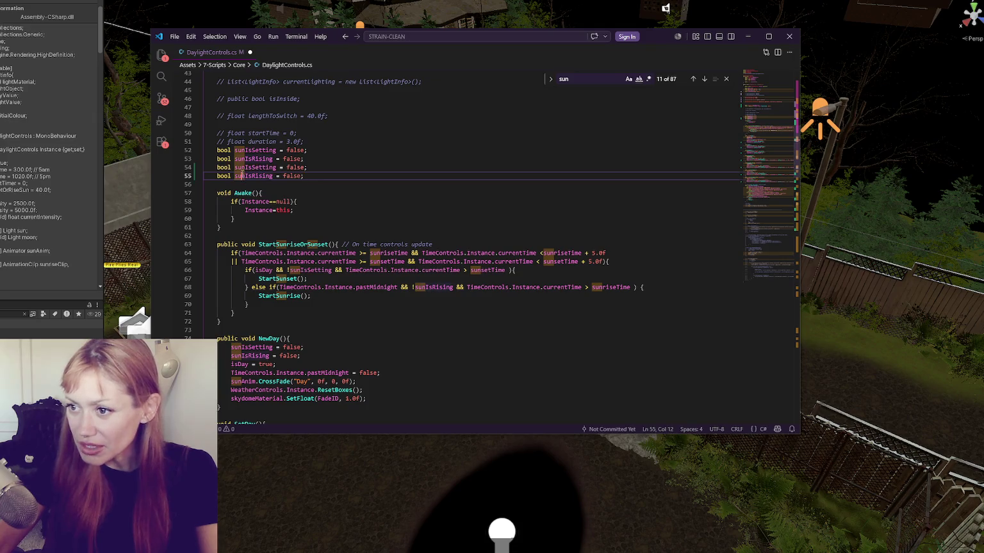
# Rename the copied sun flags to moonIsSetting and moonIsRising, both false, and save.
pyautogui.moveTo(234, 167); pyautogui.dragTo(244, 175)
pyautogui.write('moonmoon')
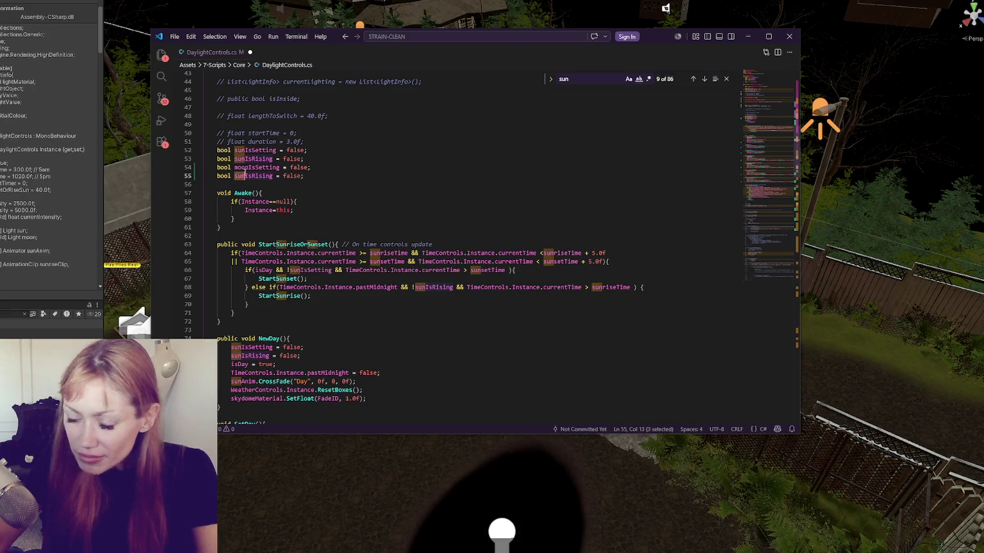
pyautogui.hotkey('ctrl', 's')
# Jump to the next 'sun' match and scroll through the script.
pyautogui.click(410, 202)
pyautogui.scroll(-5, 397, 167)
pyautogui.scroll(5, 390, 166)
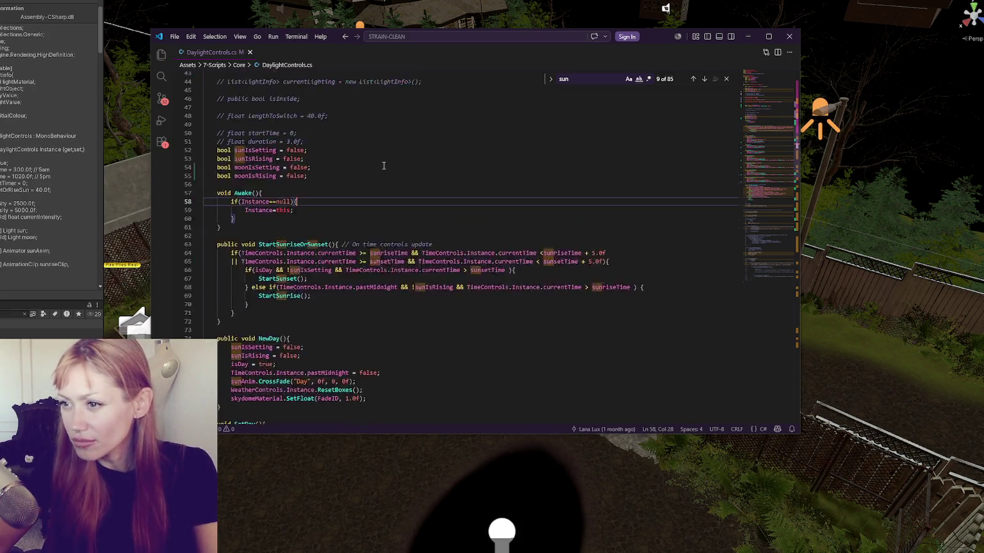
pyautogui.click(702, 79)
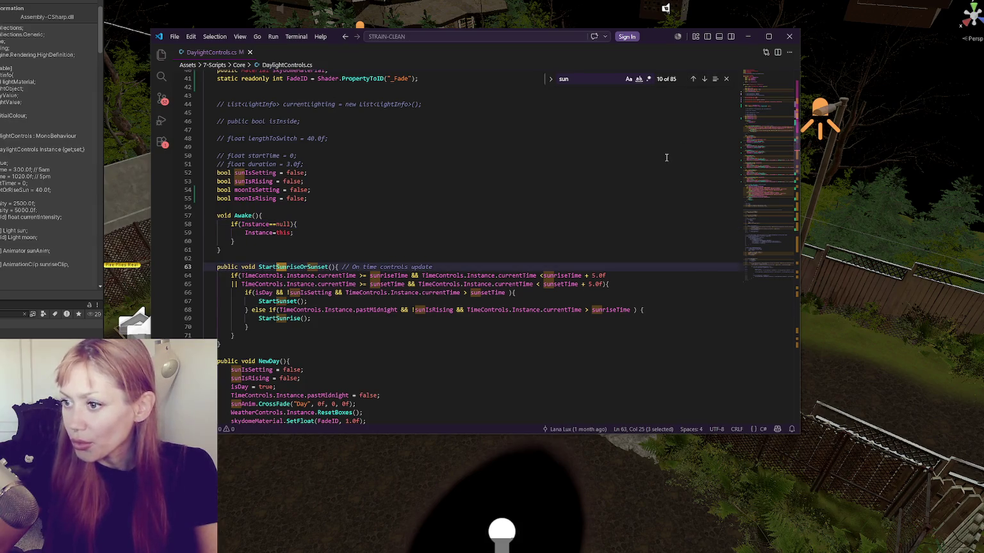
pyautogui.scroll(-3, 665, 157)
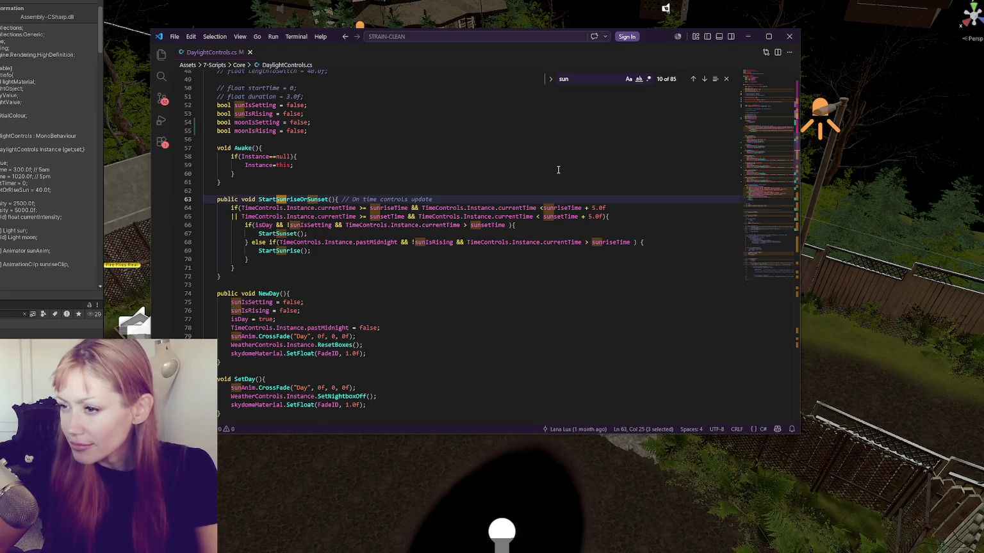
pyautogui.scroll(-6, 557, 170)
pyautogui.scroll(-15, 564, 160)
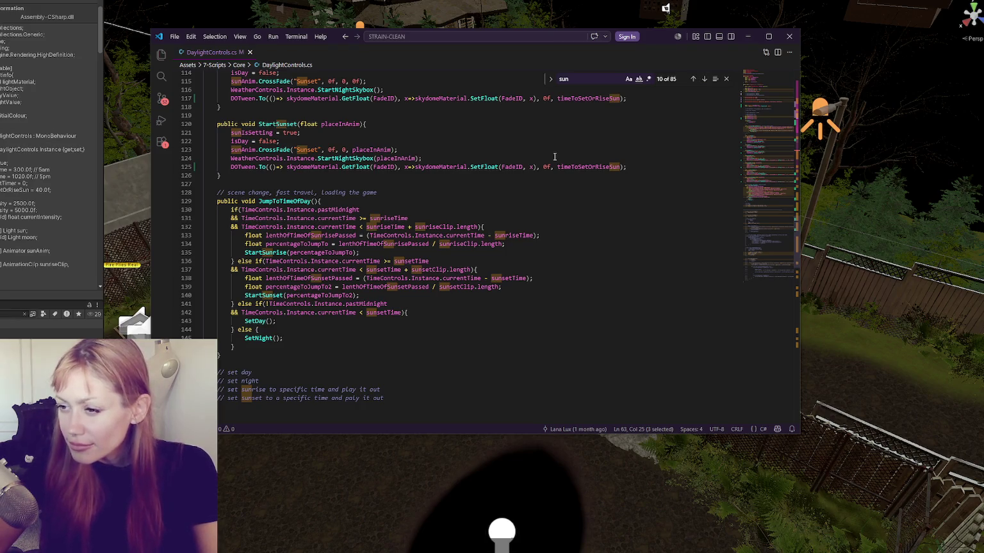
pyautogui.scroll(-8, 563, 162)
pyautogui.scroll(-5, 562, 160)
pyautogui.scroll(10, 557, 157)
pyautogui.scroll(4, 552, 154)
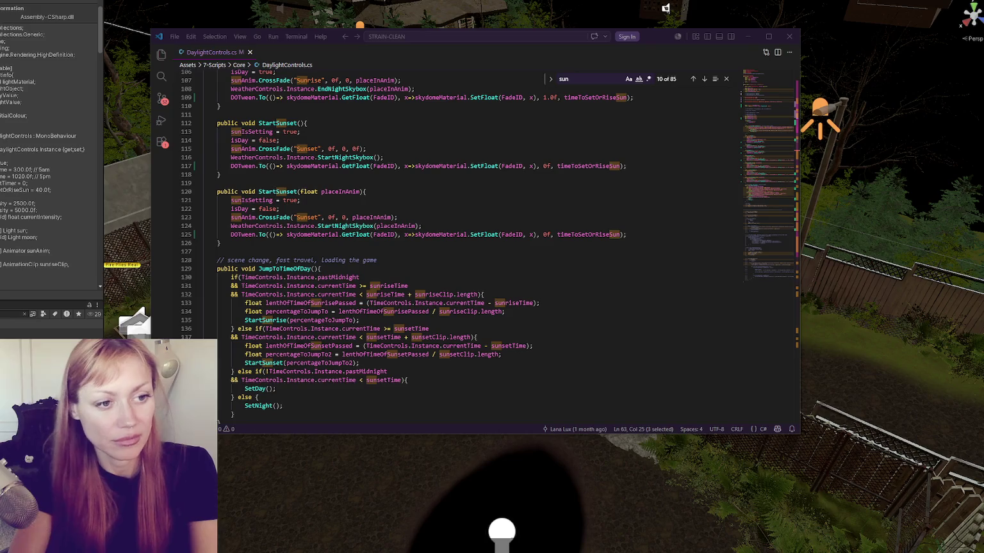
pyautogui.click(349, 192)
pyautogui.scroll(1, 317, 178)
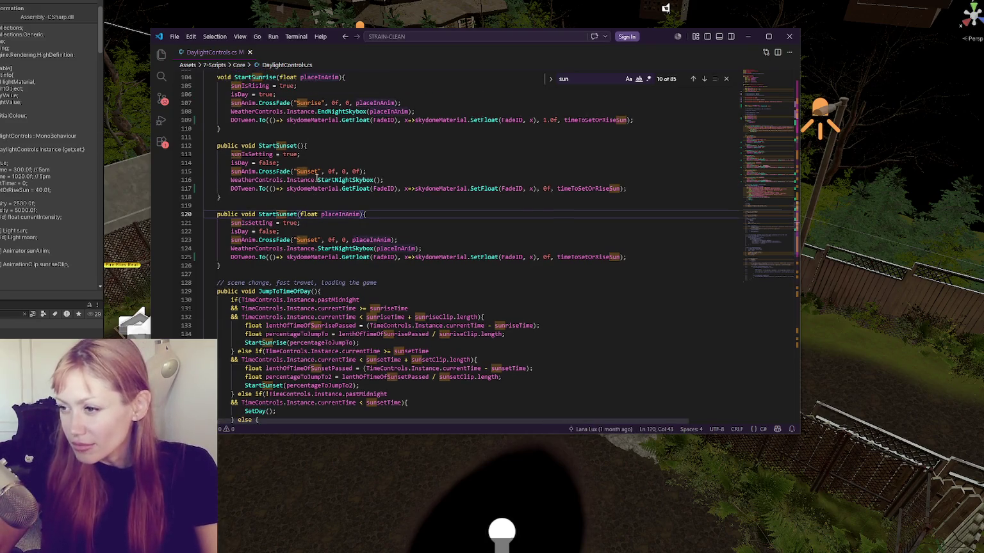
pyautogui.click(371, 197)
pyautogui.scroll(3, 370, 198)
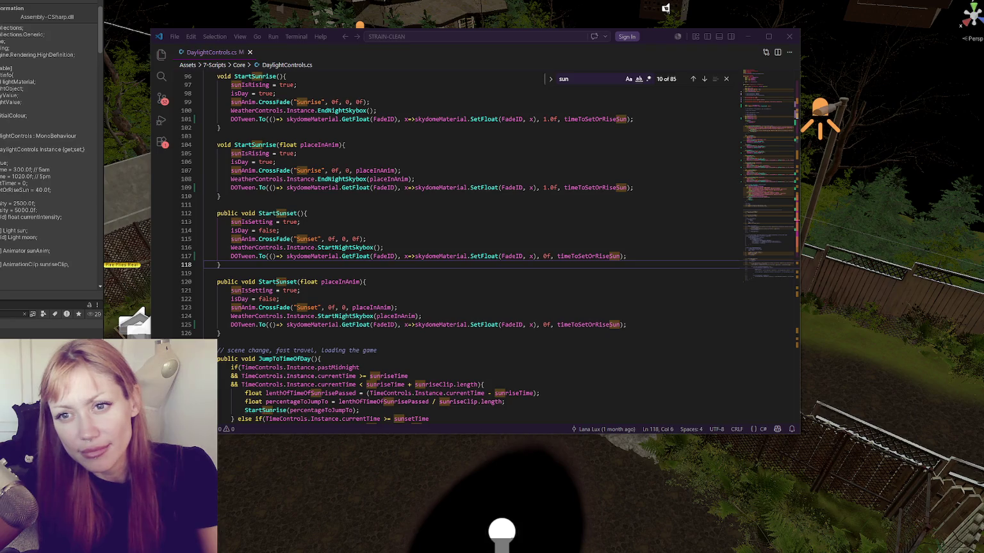
pyautogui.click(457, 153)
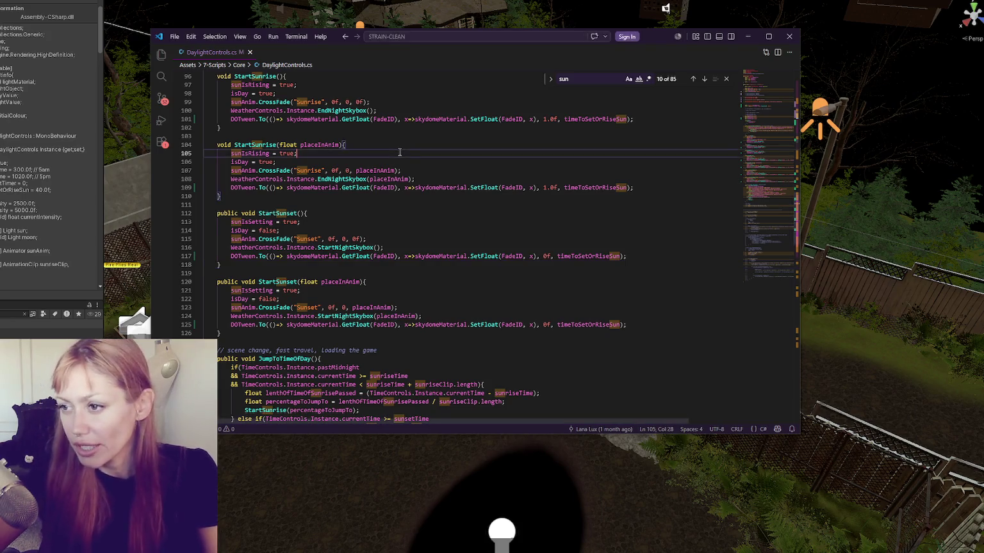
# Review SetDay and the WeatherControls references, then return to Unity to recompile.
pyautogui.scroll(-3, 457, 169)
pyautogui.scroll(-13, 458, 170)
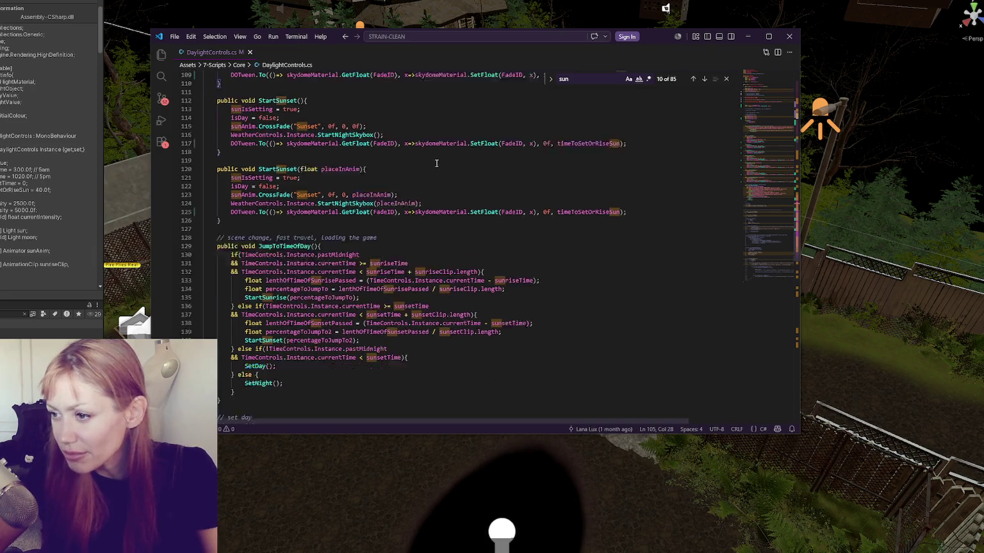
pyautogui.scroll(-20, 442, 157)
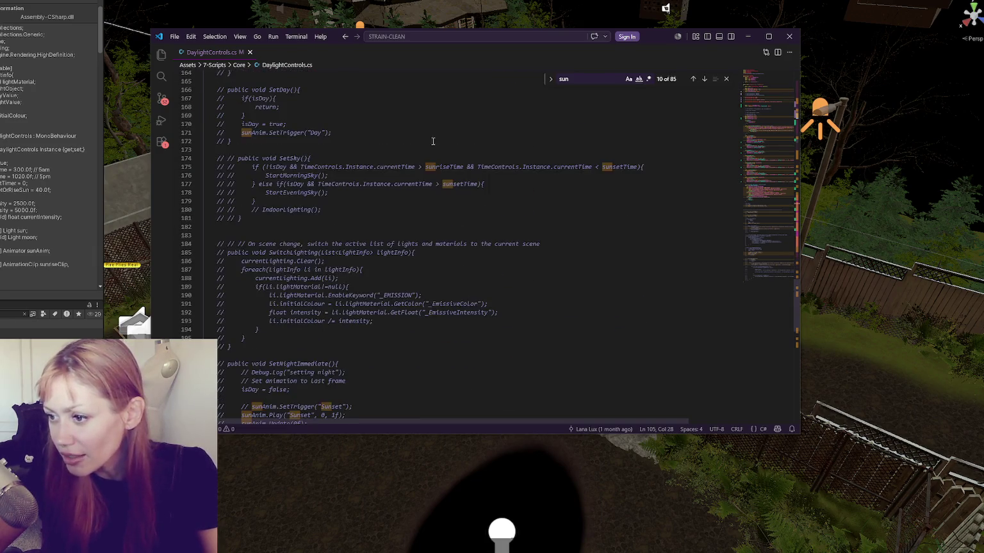
pyautogui.scroll(20, 666, 226)
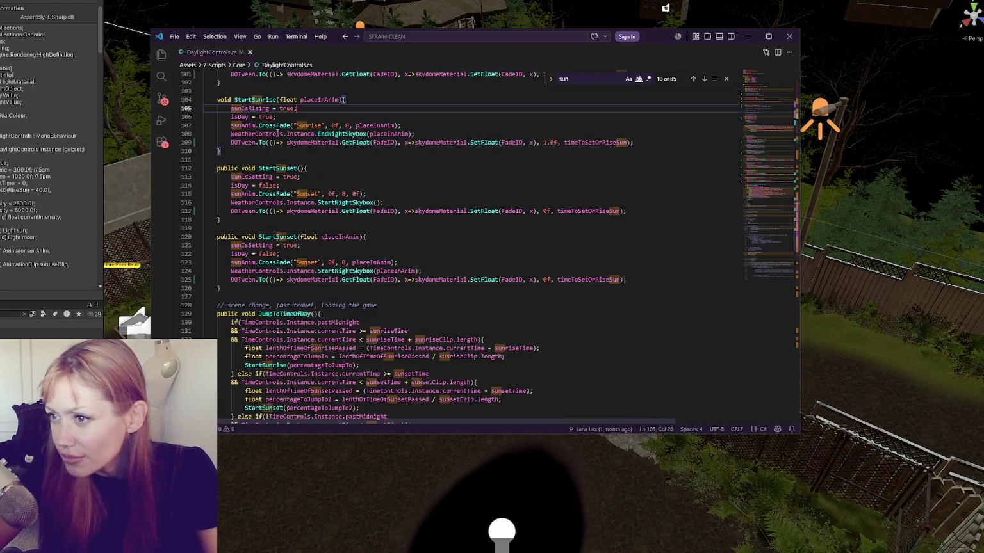
pyautogui.scroll(9, 276, 132)
pyautogui.click(340, 154)
pyautogui.click(396, 180)
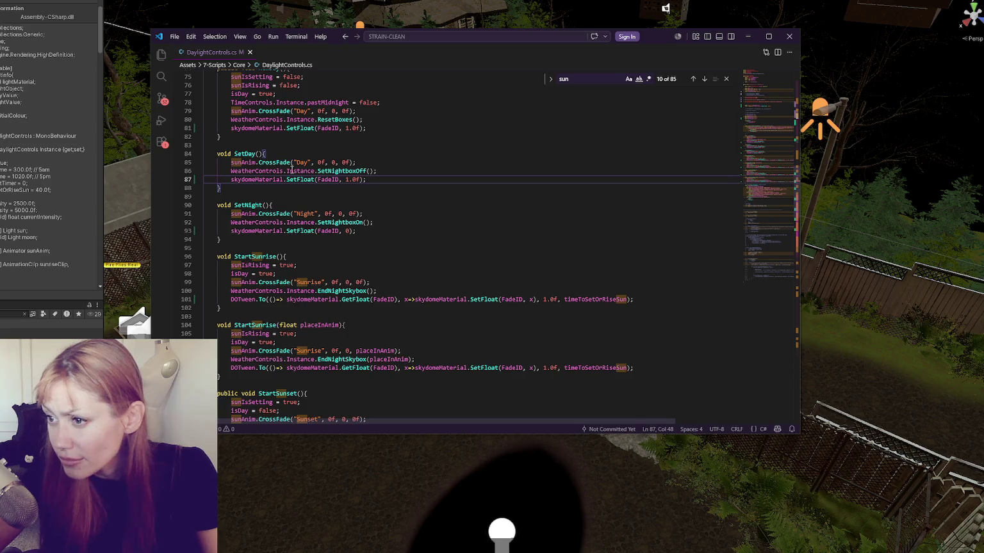
pyautogui.doubleClick(260, 170)
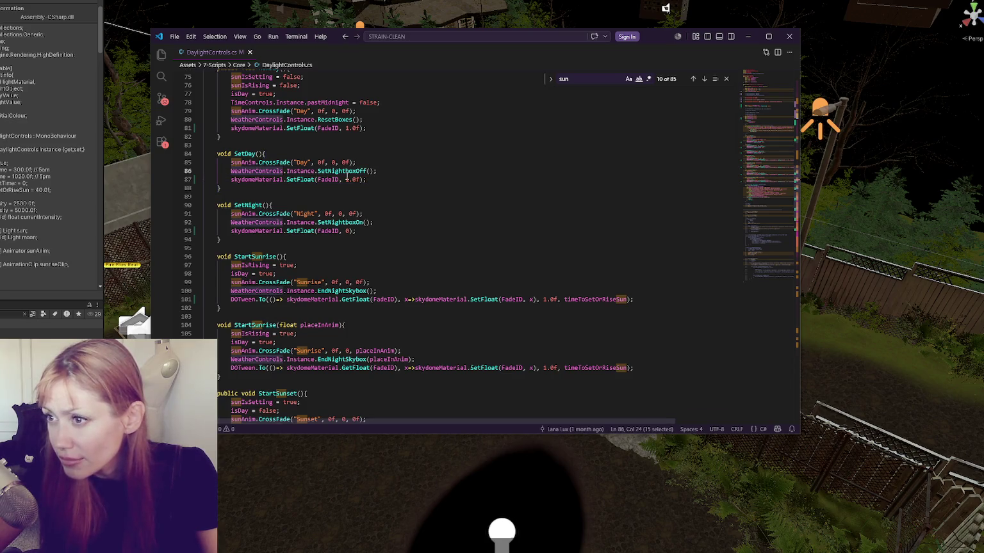
pyautogui.hotkey('alt', 'Tab')
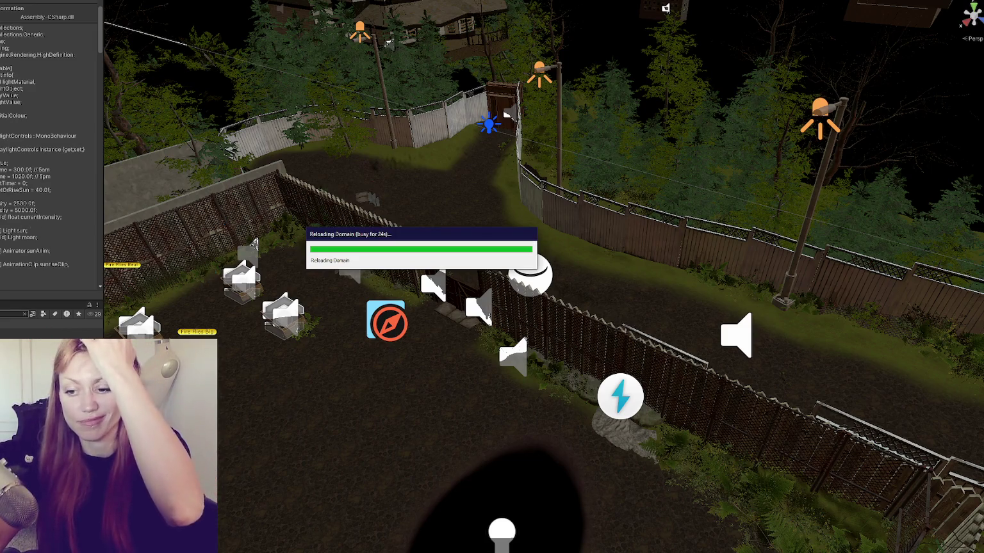
# Search DaylightControls.cs for StartSunset and jump to its method definition at line 112.
pyautogui.hotkey('alt', 'Tab')
pyautogui.scroll(6, 428, 176)
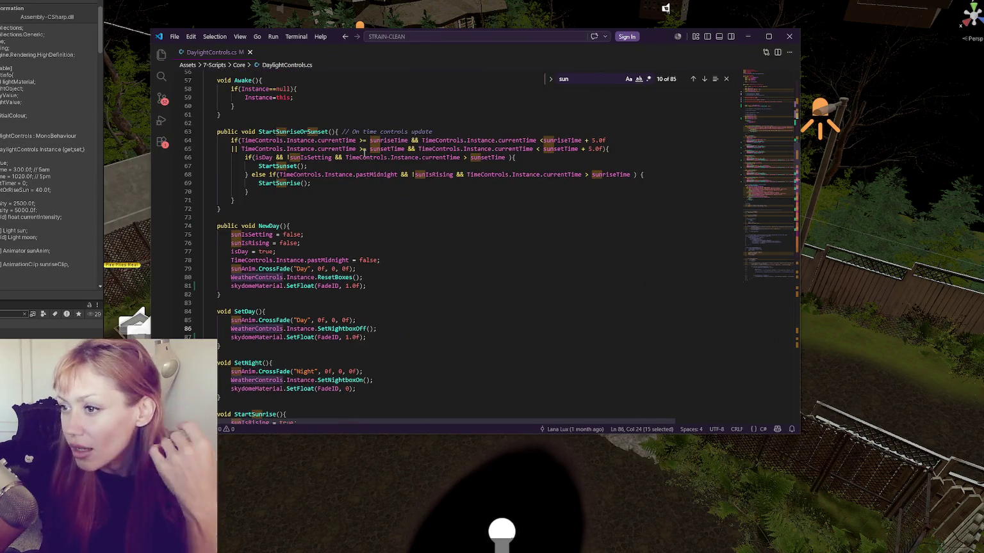
pyautogui.doubleClick(277, 166)
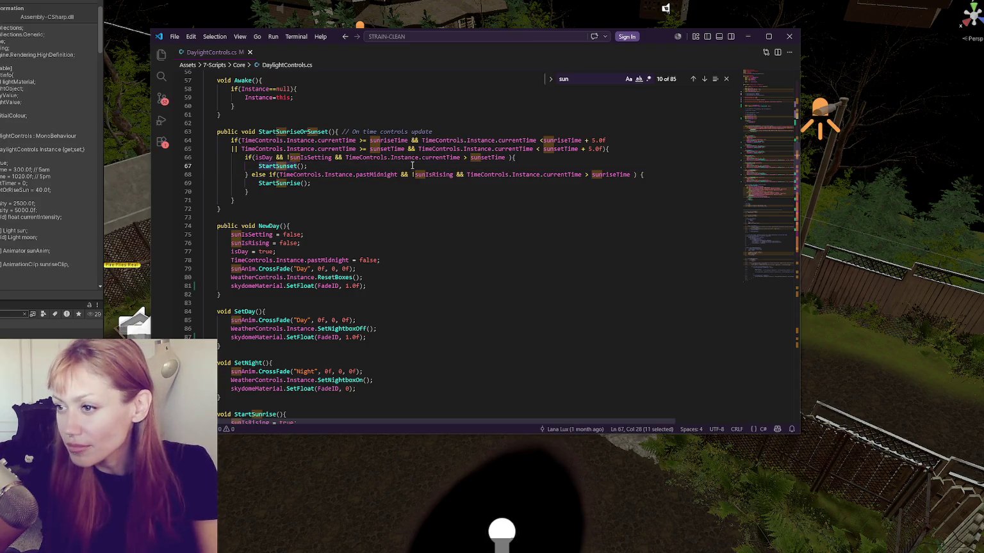
pyautogui.click(704, 80)
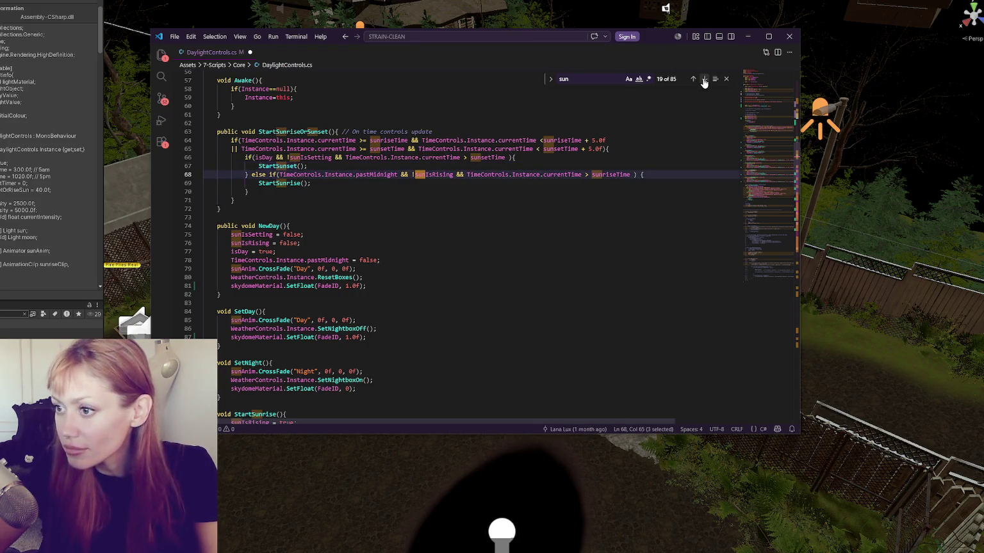
pyautogui.doubleClick(314, 163)
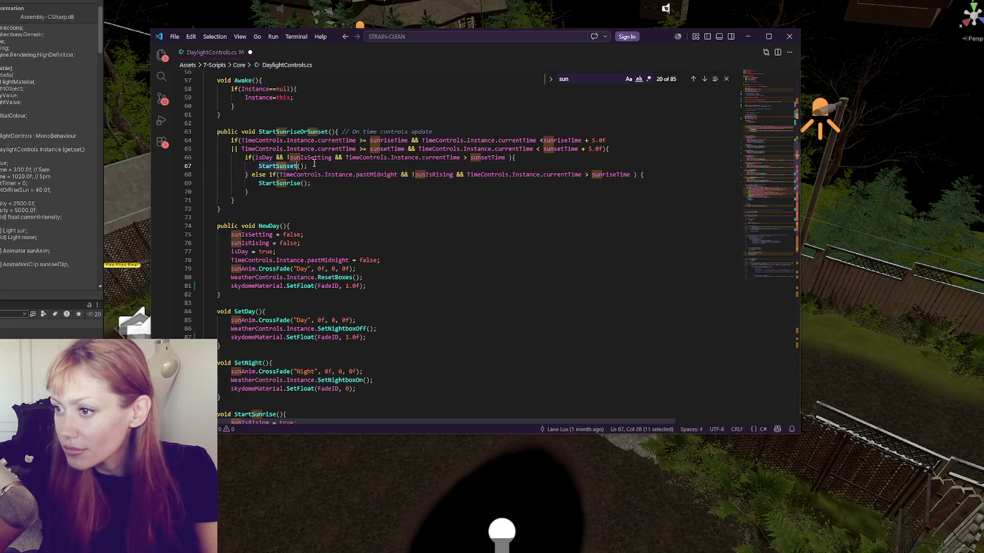
pyautogui.hotkey('ctrl', 'f')
pyautogui.click(704, 78)
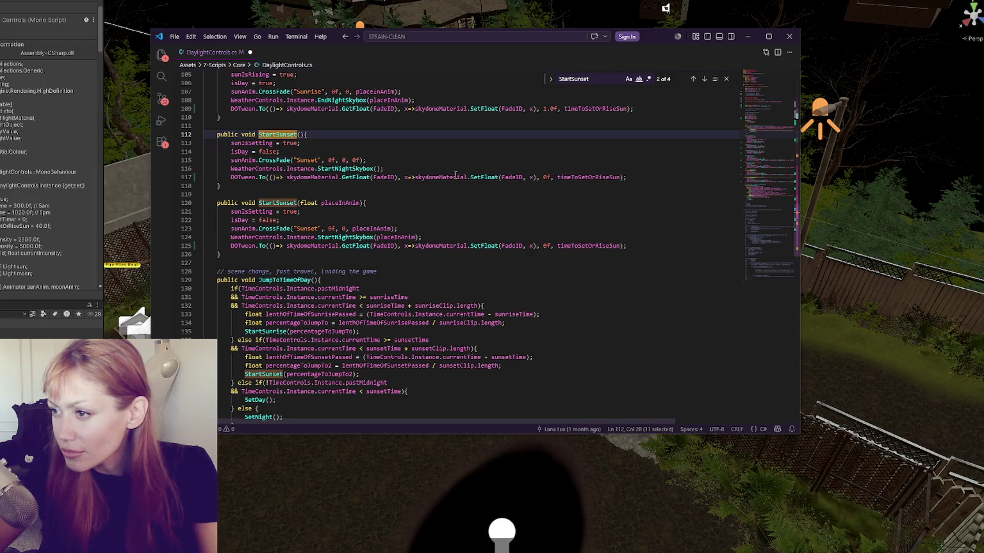
# Duplicate the sunAnim Sunset crossfade line in StartSunset.
pyautogui.click(630, 173)
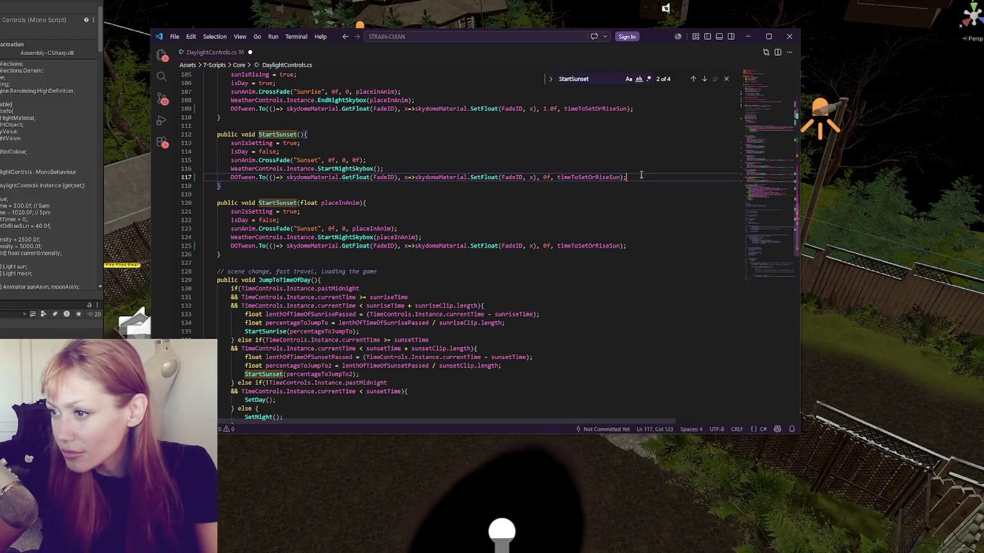
pyautogui.doubleClick(351, 170)
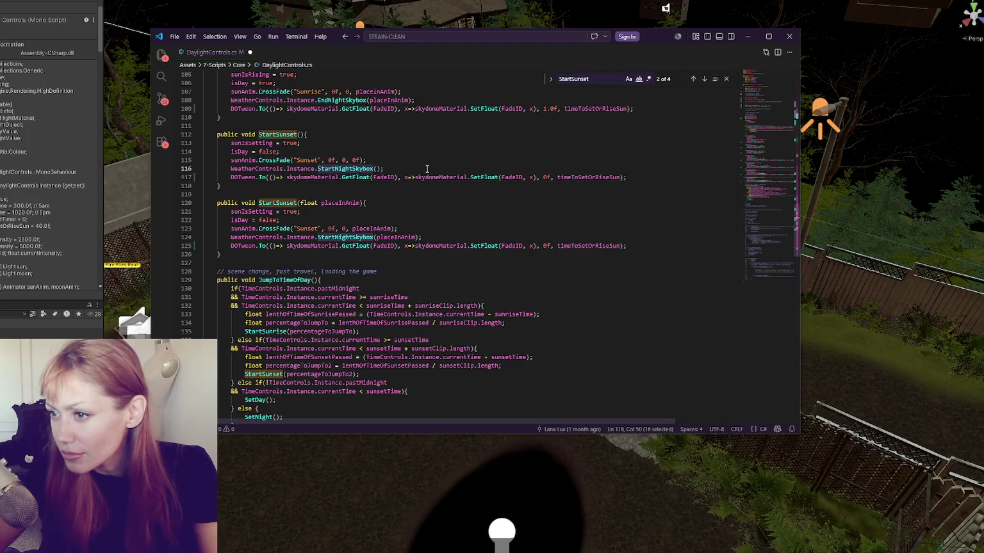
pyautogui.click(402, 160)
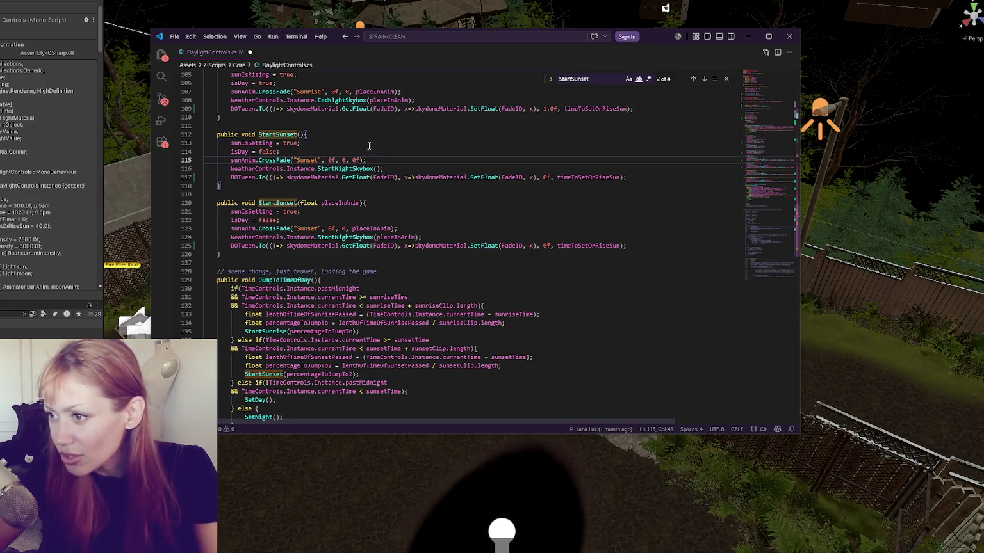
pyautogui.moveTo(381, 159); pyautogui.dragTo(386, 152)
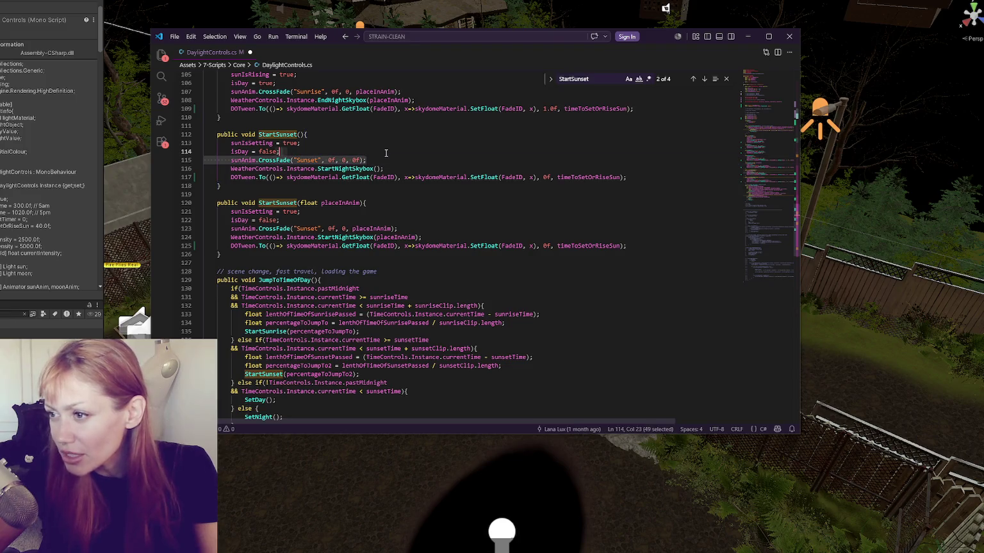
pyautogui.click(381, 159)
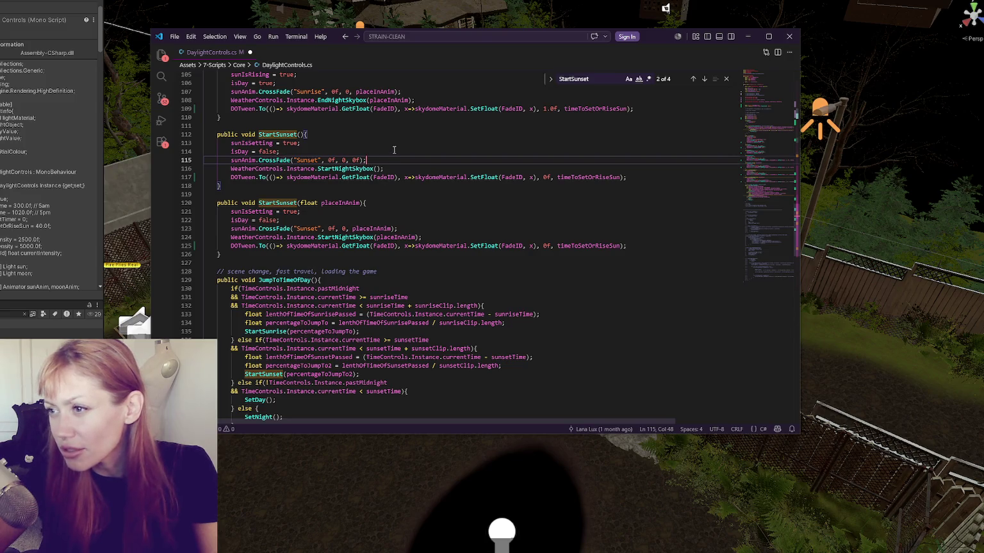
pyautogui.hotkey('shift', 'alt', 'Down')
# Change the copy to moonAnim.CrossFade("Moonrise", 0f, 0, 0f) and select the new line.
pyautogui.press('Home')
pyautogui.hotkey('ctrl', 'shift', 'Right')
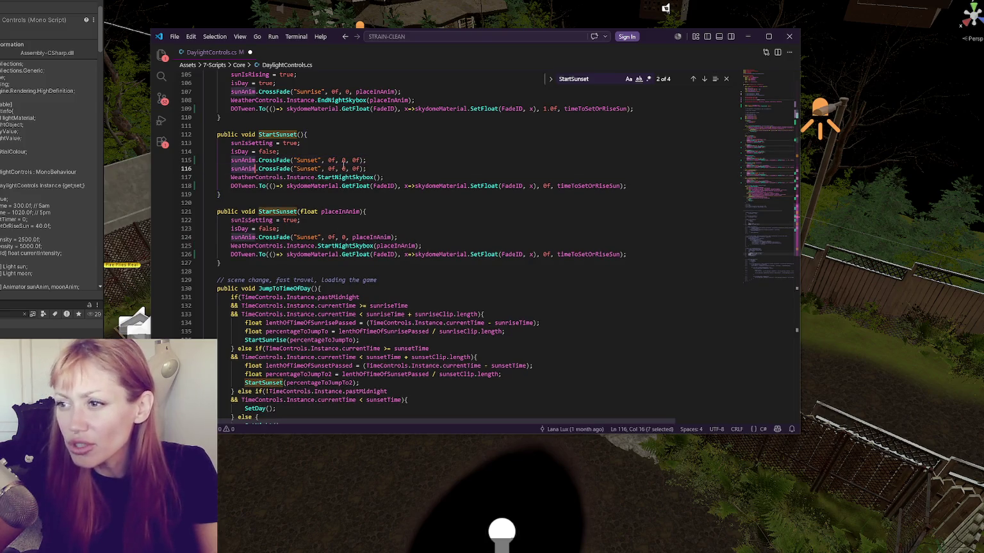
pyautogui.write('moonAnim')
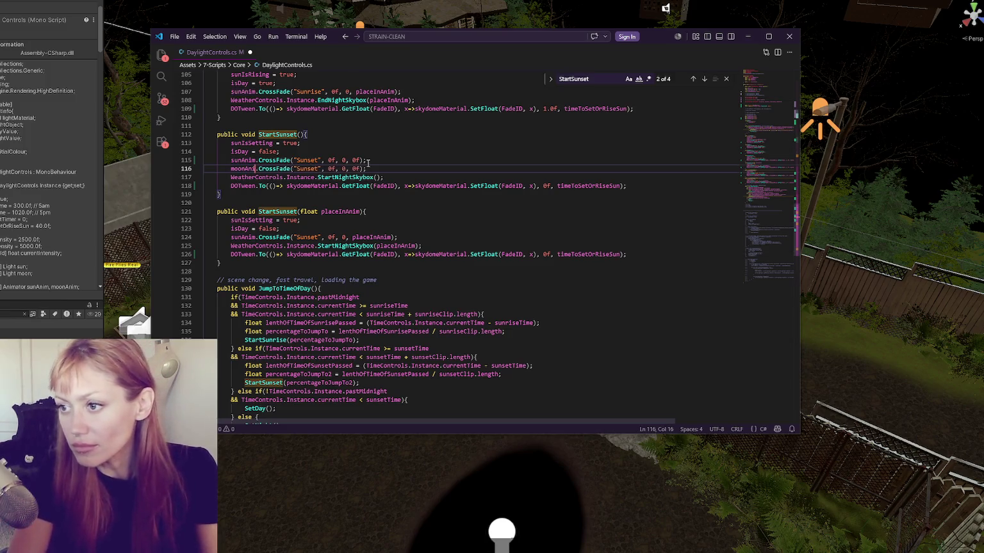
pyautogui.doubleClick(310, 169)
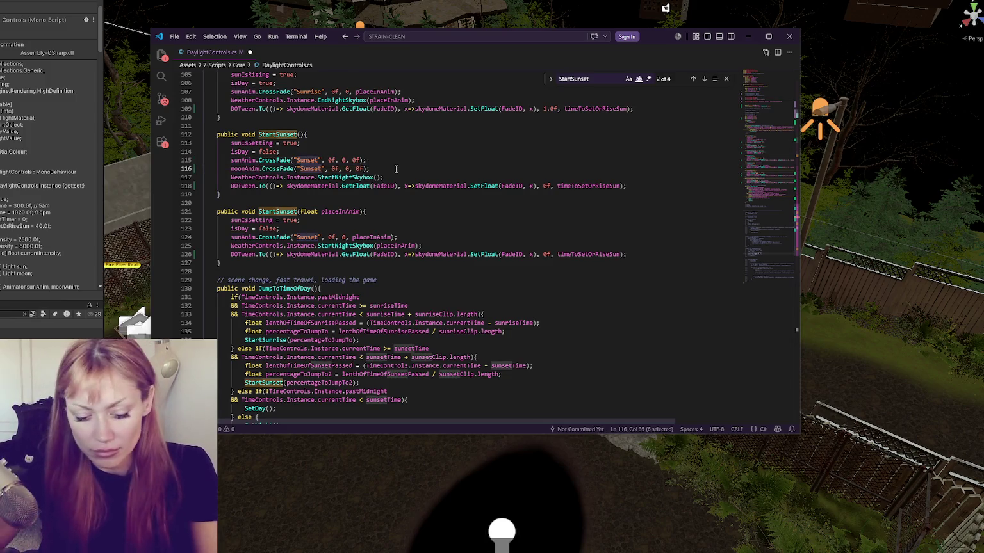
pyautogui.write('Moonrise')
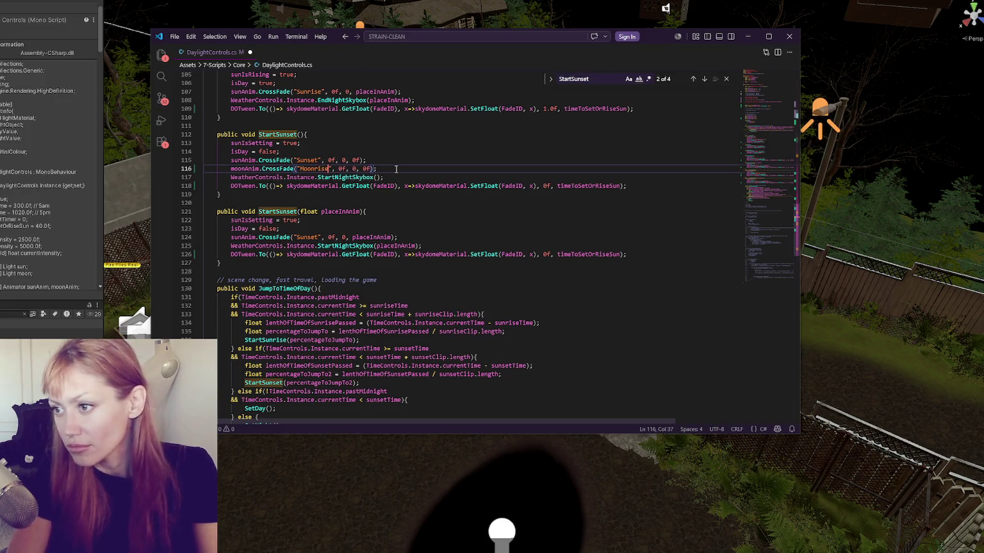
pyautogui.click(396, 169)
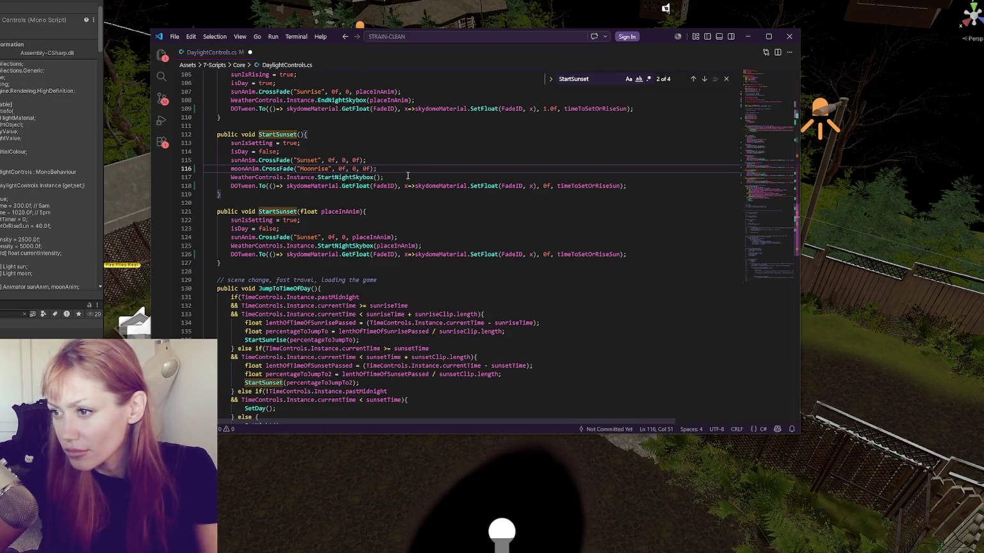
pyautogui.keyDown('shift'); pyautogui.click(411, 164); pyautogui.keyUp('shift')
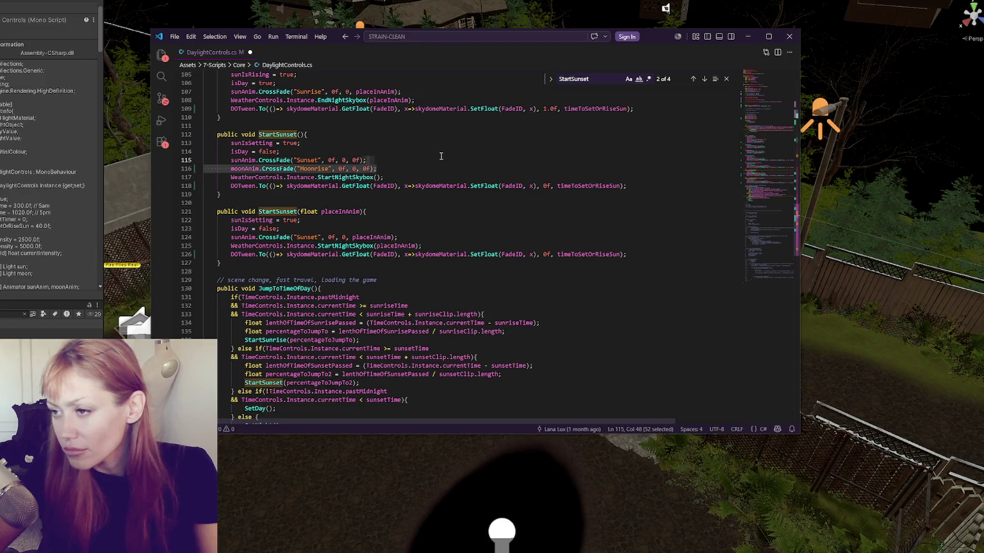
pyautogui.scroll(3, 436, 152)
pyautogui.scroll(10, 422, 141)
pyautogui.scroll(3, 418, 134)
pyautogui.scroll(-4, 295, 140)
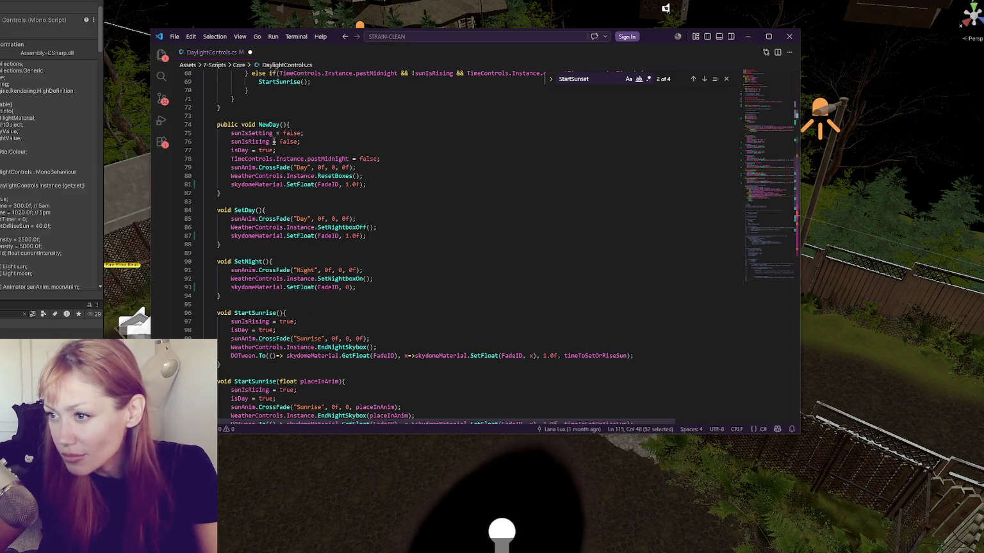
# In NewDay, add moonIsSetting and moonIsRising resets below sunIsRising.
pyautogui.click(308, 139)
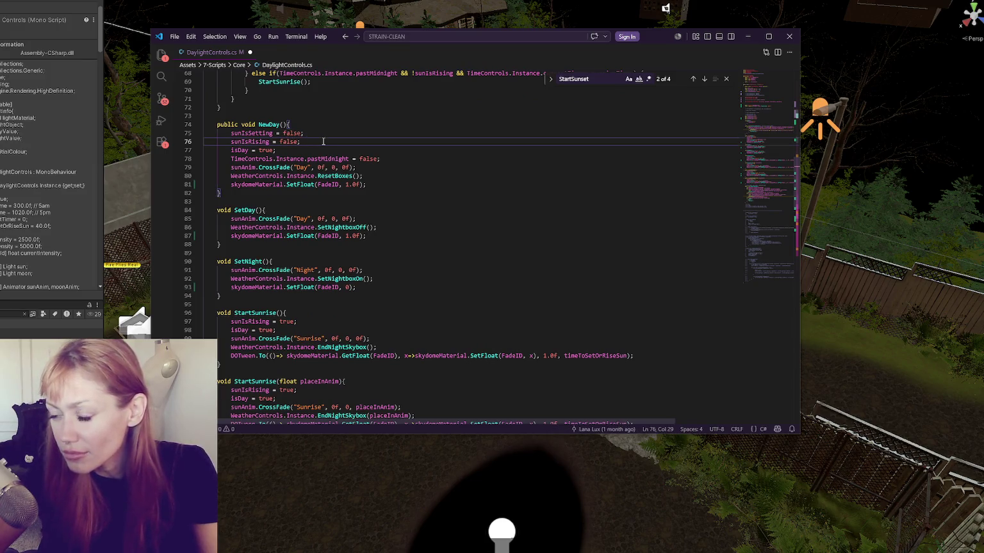
pyautogui.press('Return')
pyautogui.write('moonIsSetting')
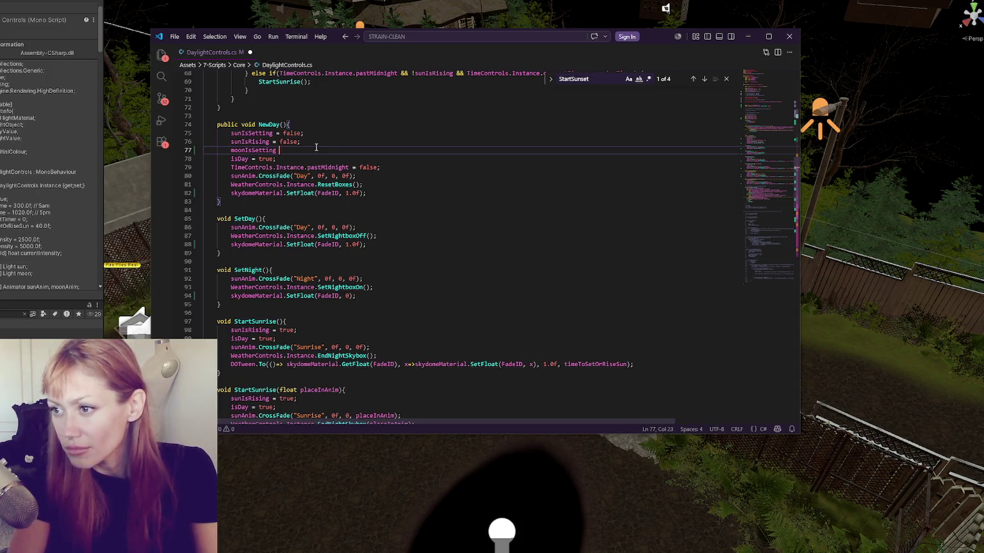
pyautogui.write(';')
pyautogui.press('Return')
pyautogui.write('moonIsRising')
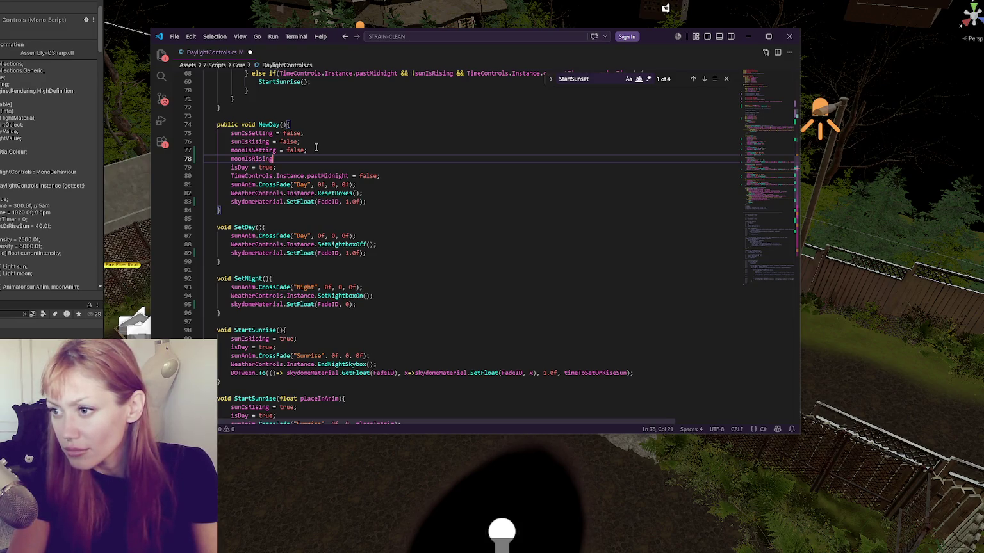
# Add a moonAnim crossfade to "Day" in NewDay and save.
pyautogui.click(405, 185)
pyautogui.press('Return')
pyautogui.press('Return')
pyautogui.hotkey('ctrl', 'v')
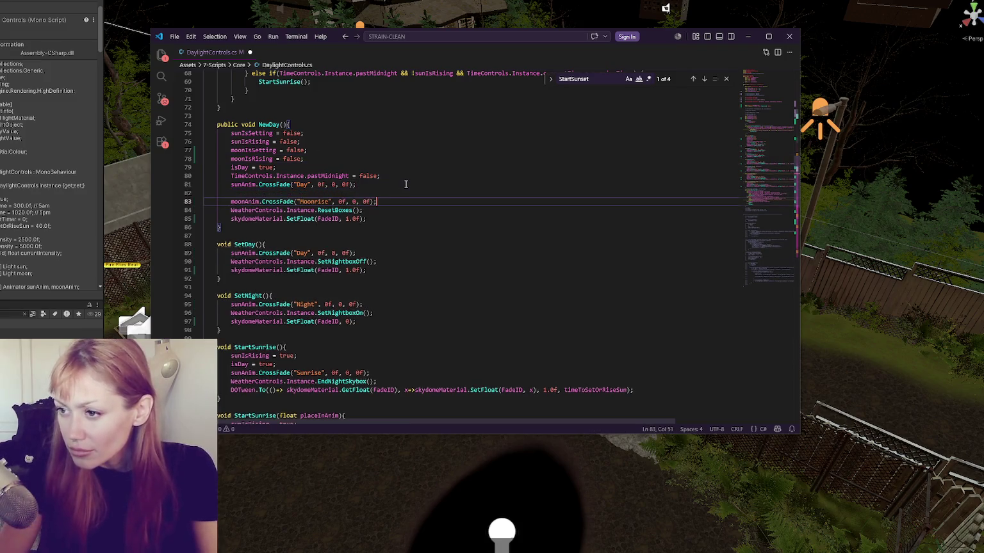
pyautogui.press('Up')
pyautogui.press('BackSpace')
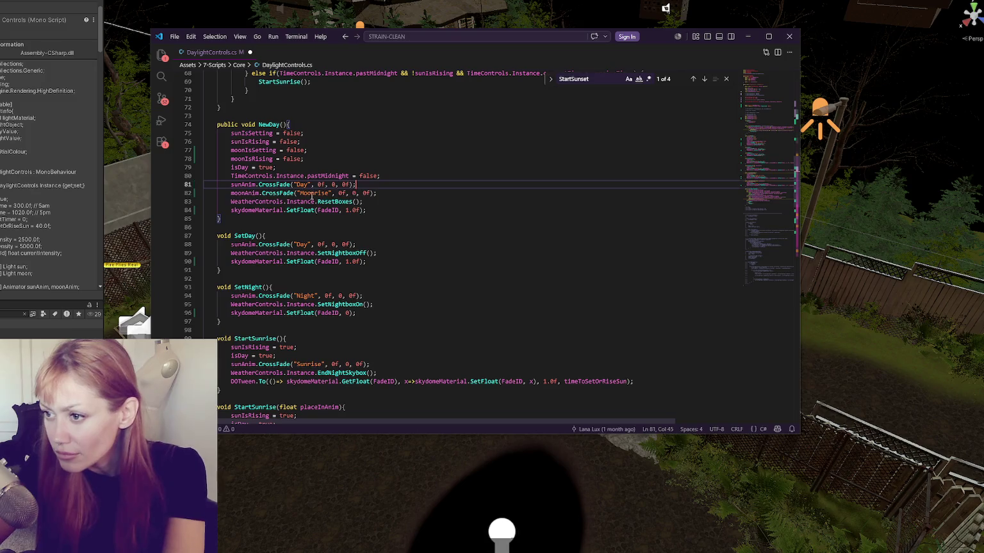
pyautogui.doubleClick(314, 192)
pyautogui.write('Day')
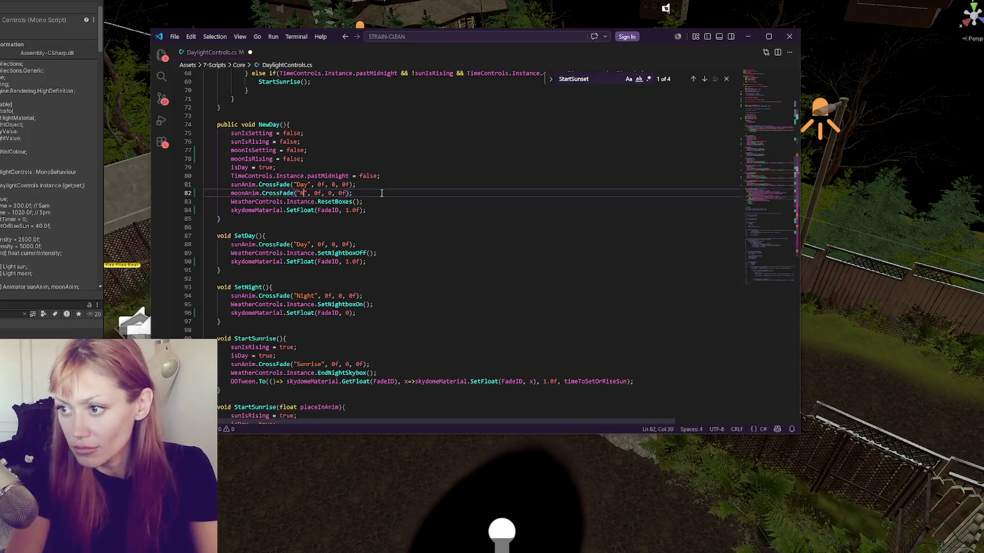
pyautogui.hotkey('ctrl', 's')
# Add a moonAnim crossfade to "Day" below SetDay's sun crossfade.
pyautogui.click(381, 193)
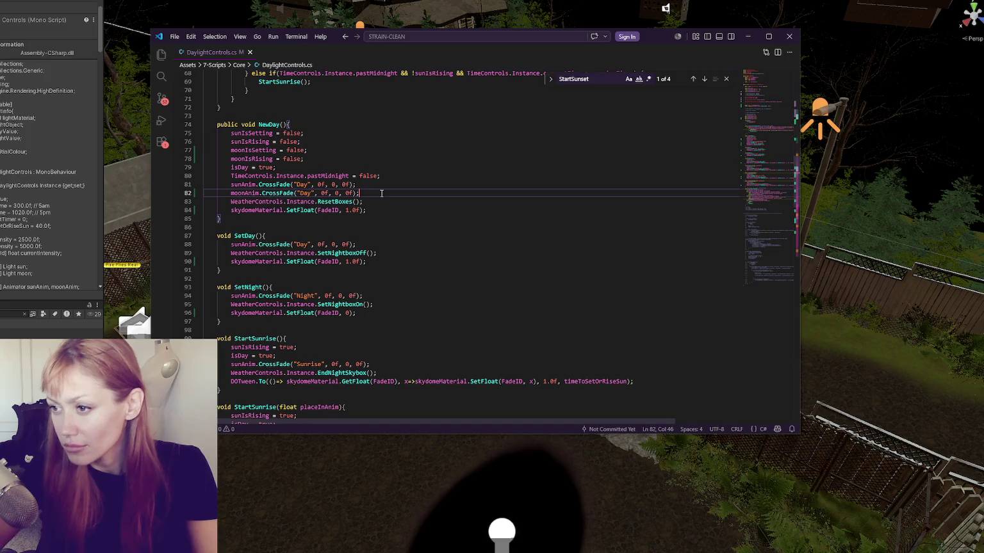
pyautogui.scroll(-2, 387, 175)
pyautogui.click(353, 199)
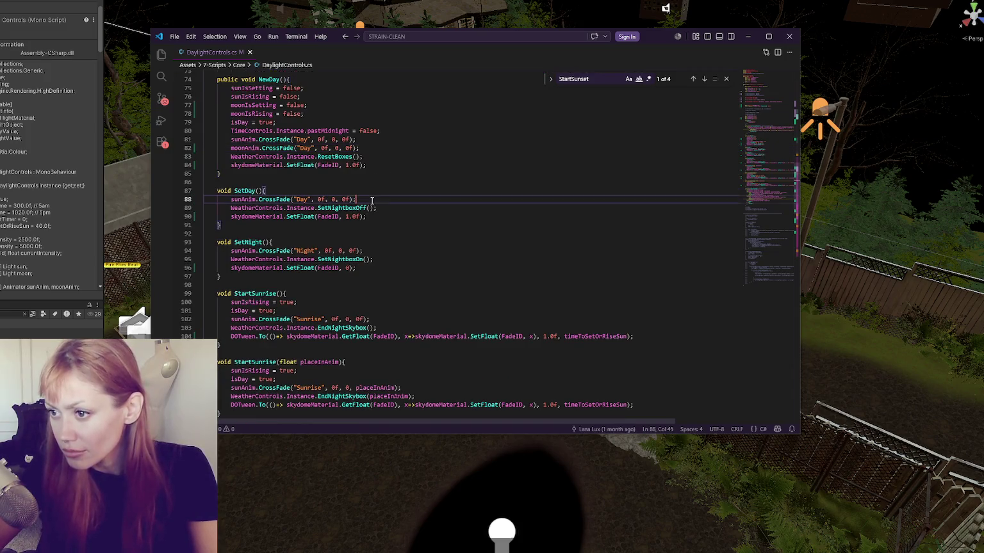
pyautogui.press('Return')
pyautogui.write('moonAnim.CrossFade("Moonrise", 0f, 0, 0f);')
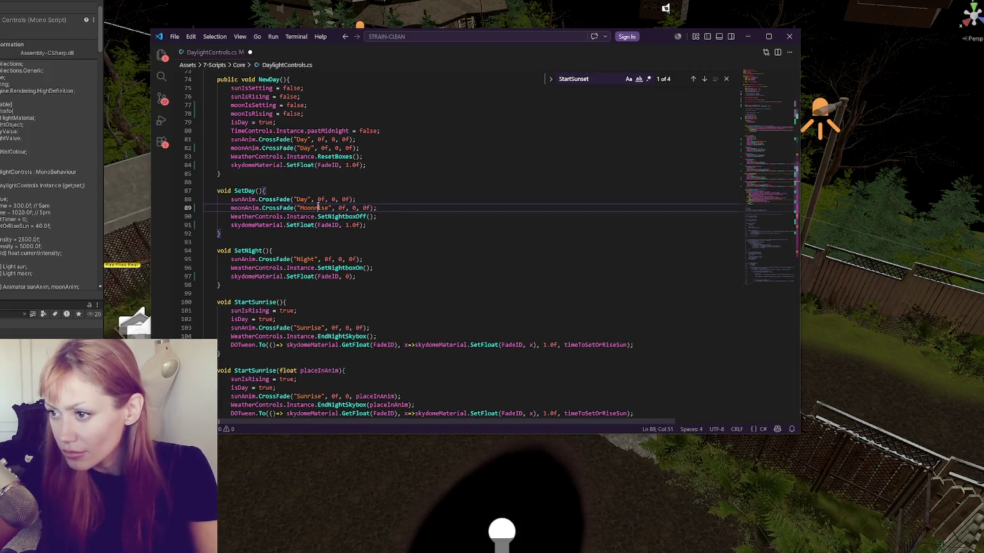
pyautogui.doubleClick(318, 207)
pyautogui.write('Day')
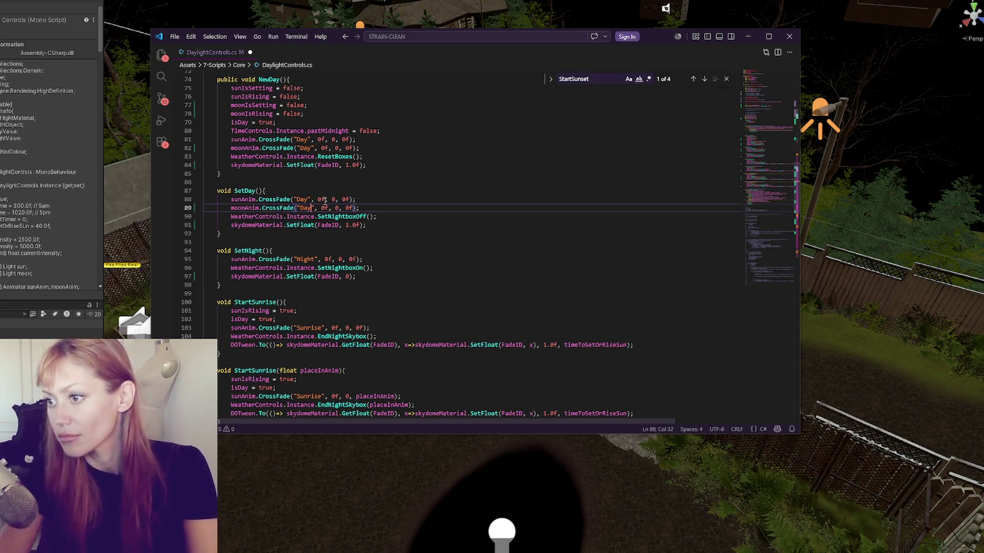
# Add a moonAnim crossfade to "Night" below SetNight's sun crossfade.
pyautogui.click(365, 259)
pyautogui.press('Return')
pyautogui.write('moonAnim.CrossFade("Moonrise", 0f, 0, 0f);')
pyautogui.doubleClick(312, 268)
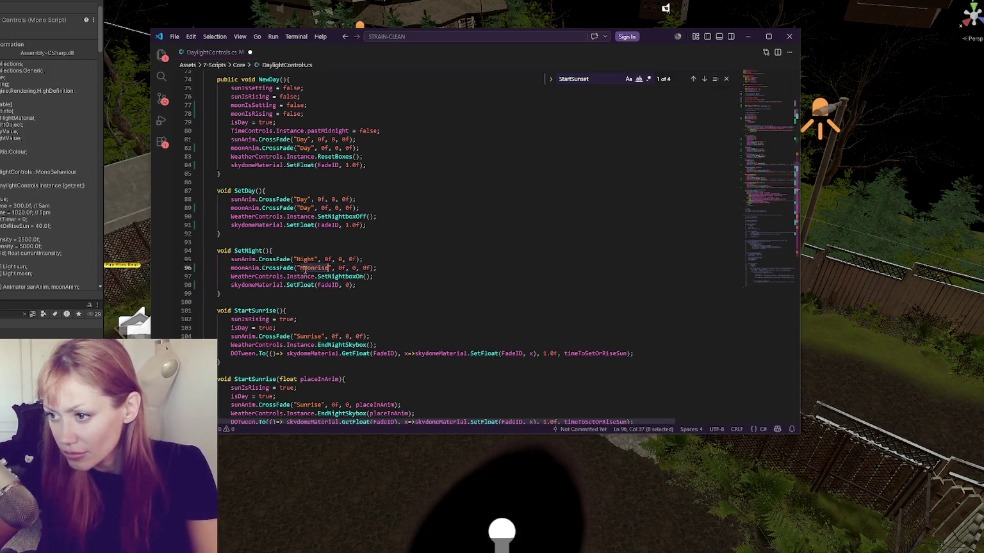
pyautogui.write('Night')
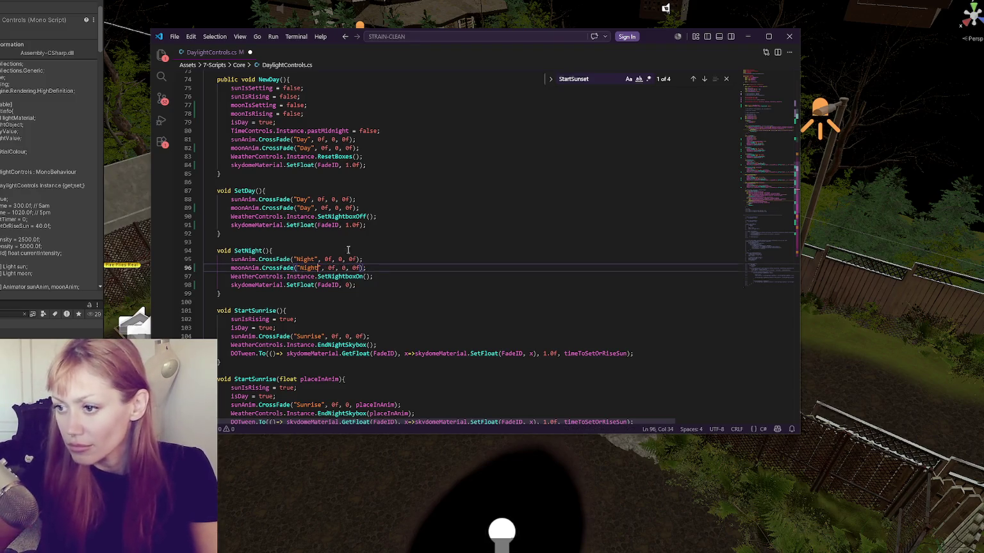
pyautogui.scroll(-3, 347, 250)
pyautogui.click(389, 274)
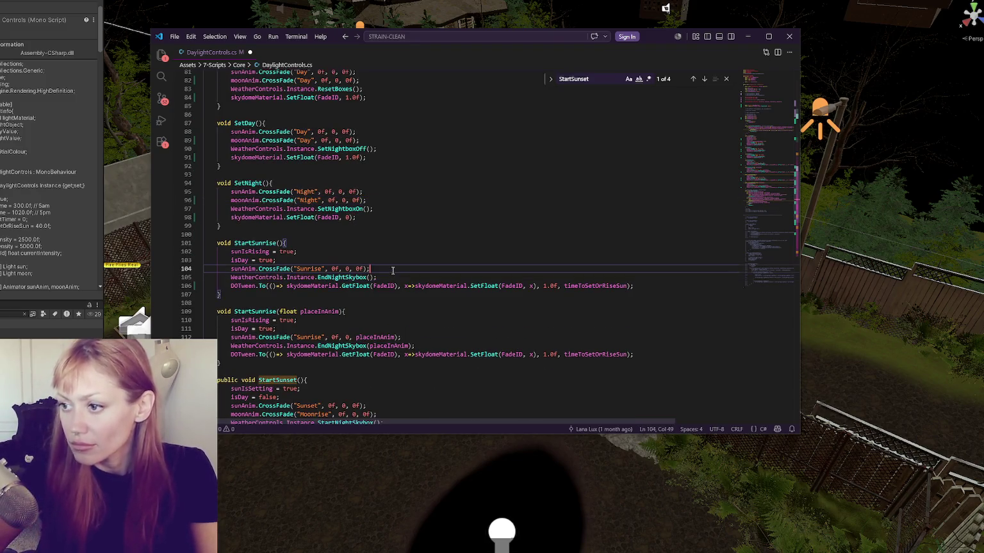
# Add a moonAnim crossfade to "Moonset" in StartSunrise, fixing the MoonSet capitalization.
pyautogui.write('moonAnim.CrossFade("Moonrise", 0f, 0, 0f);')
pyautogui.click(322, 277)
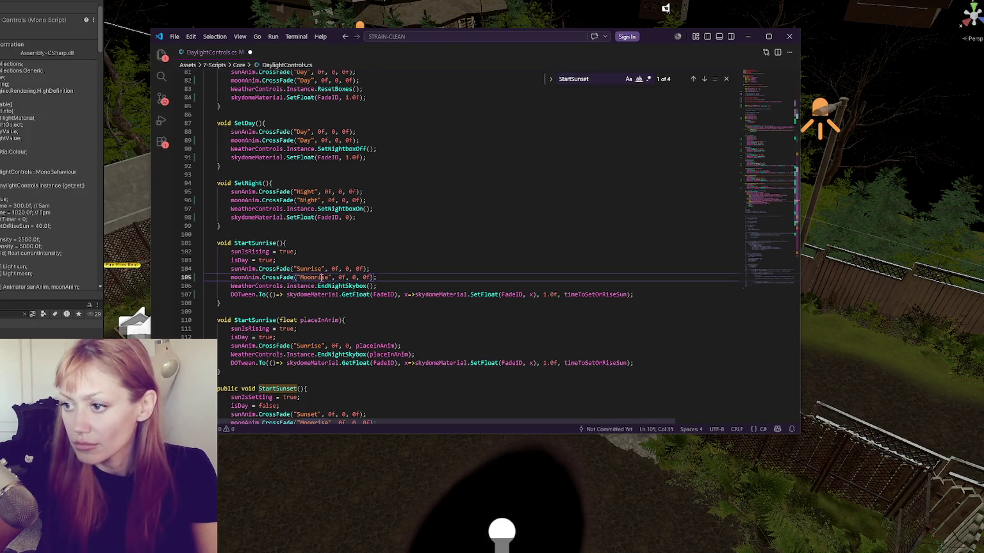
pyautogui.doubleClick(322, 277)
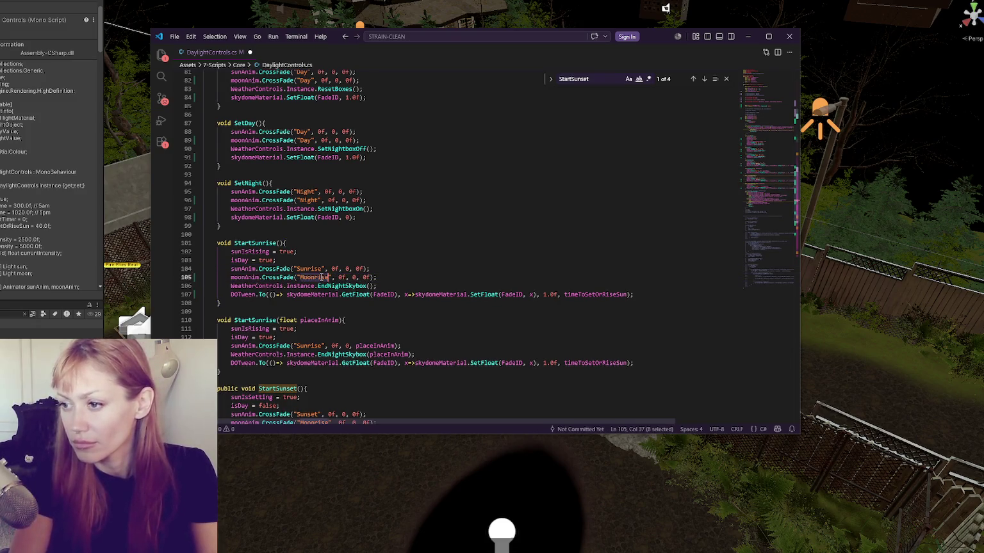
pyautogui.write('MoonSet')
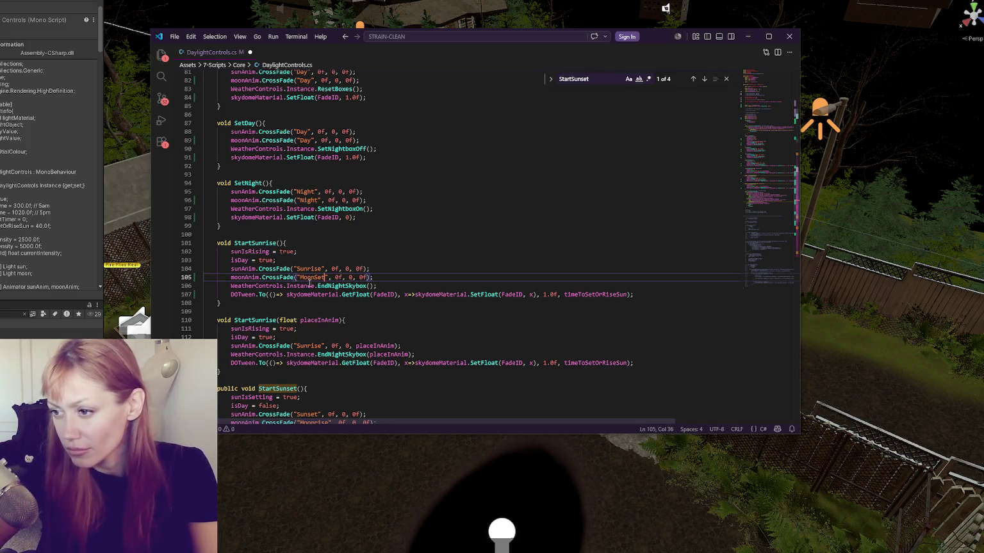
pyautogui.moveTo(317, 278); pyautogui.dragTo(321, 278)
pyautogui.write('s')
# In StartSunrise(float), add a moonAnim "Moonset" crossfade timed with placeInAnim.
pyautogui.click(378, 269)
pyautogui.scroll(-2, 360, 295)
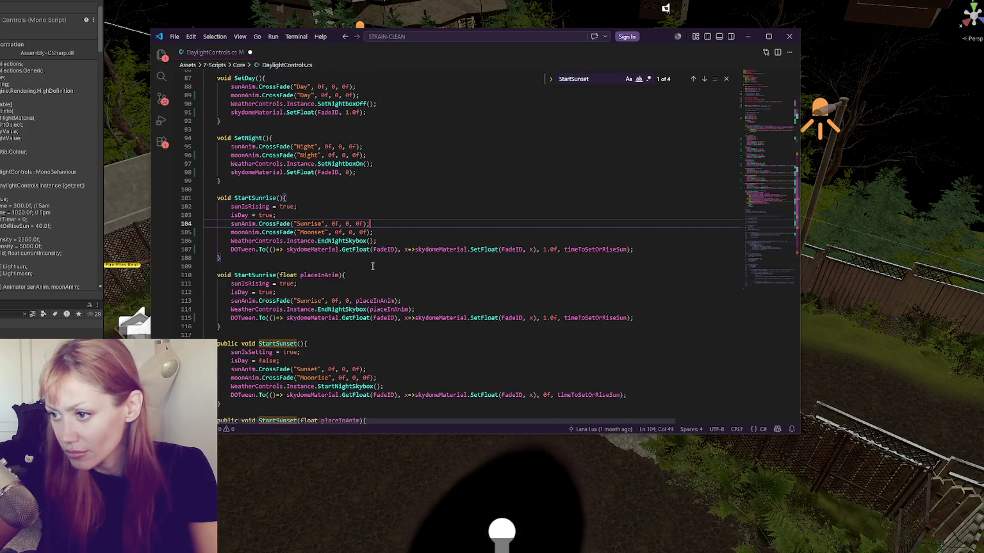
pyautogui.click(424, 297)
pyautogui.press('Return')
pyautogui.write('moonAnim.CrossFade("Moonrise", 0f, 0, 0f);')
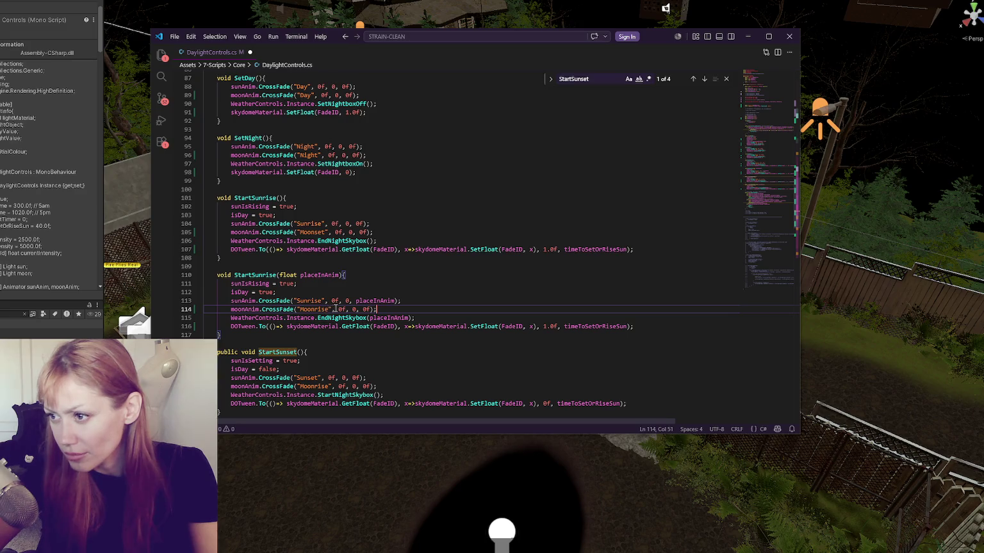
pyautogui.scroll(5, 340, 308)
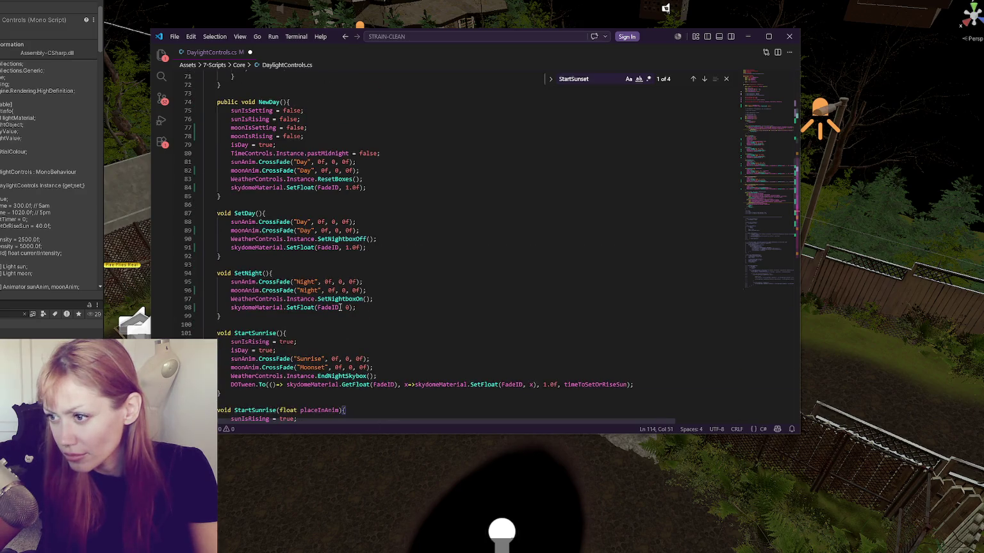
pyautogui.scroll(2, 340, 307)
pyautogui.scroll(-9, 349, 295)
pyautogui.doubleClick(363, 256)
pyautogui.hotkey('ctrl', 'c')
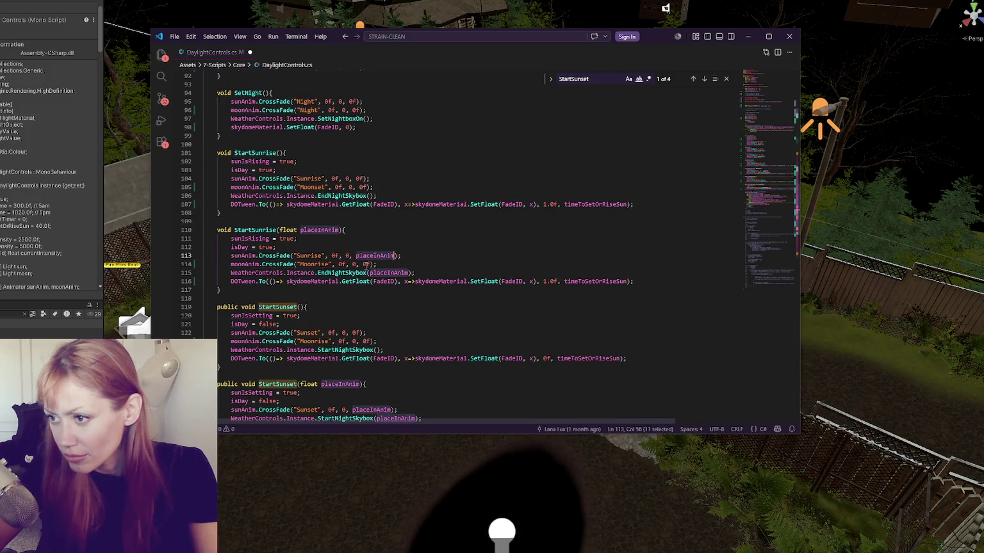
pyautogui.doubleClick(366, 265)
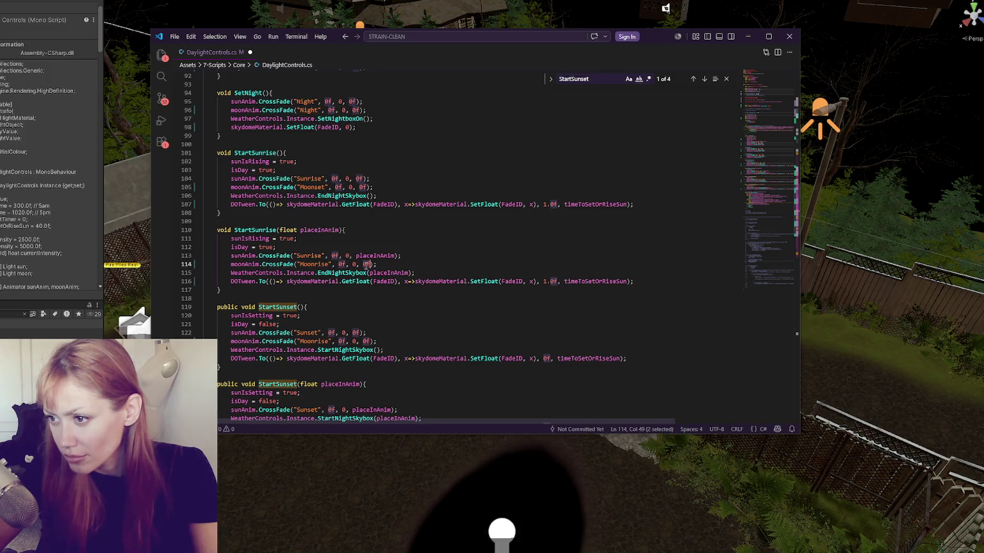
pyautogui.hotkey('ctrl', 'v')
pyautogui.doubleClick(316, 264)
pyautogui.write('Moon')
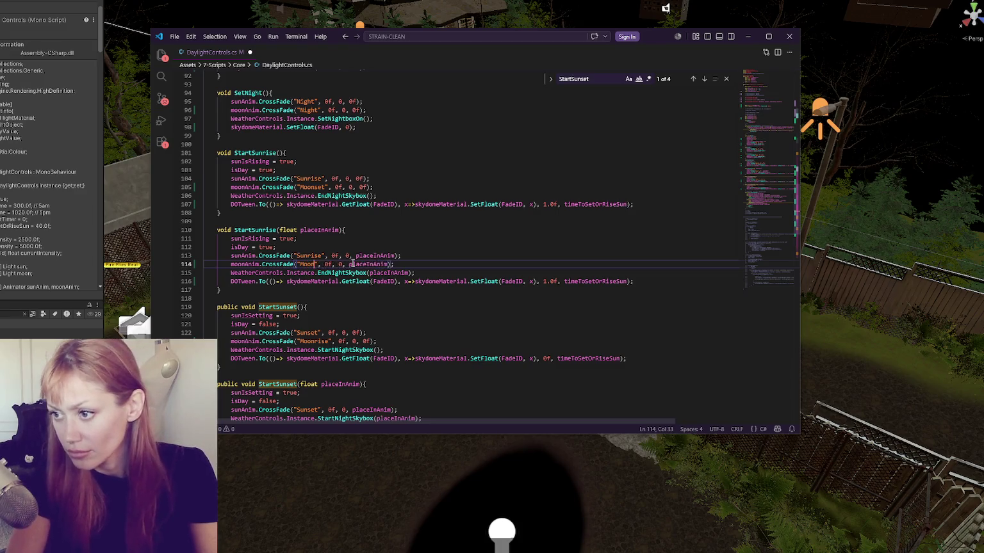
pyautogui.write('set')
# Duplicate StartSunset(float)'s Sunset crossfade line and rename the copy's state to Moonrise.
pyautogui.scroll(-3, 318, 265)
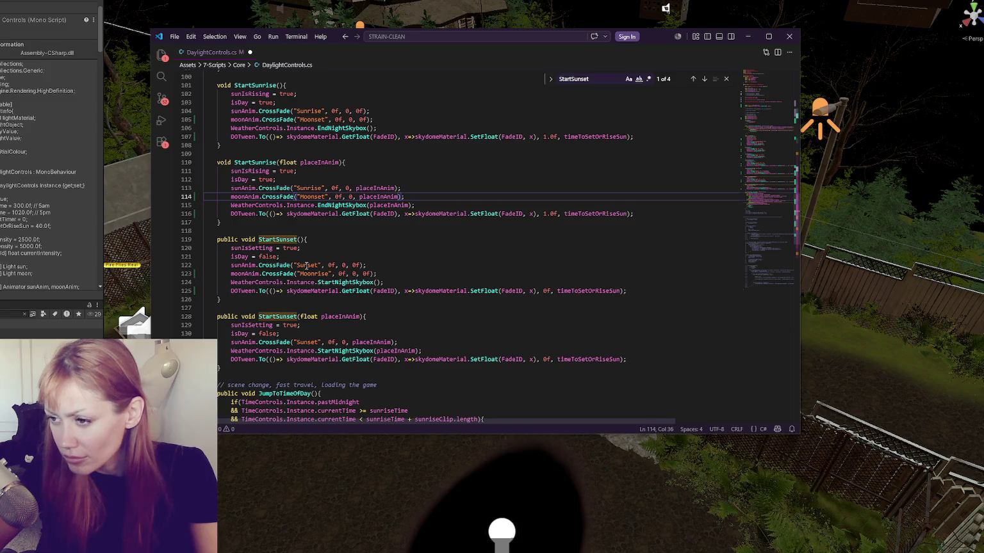
pyautogui.scroll(-1, 307, 274)
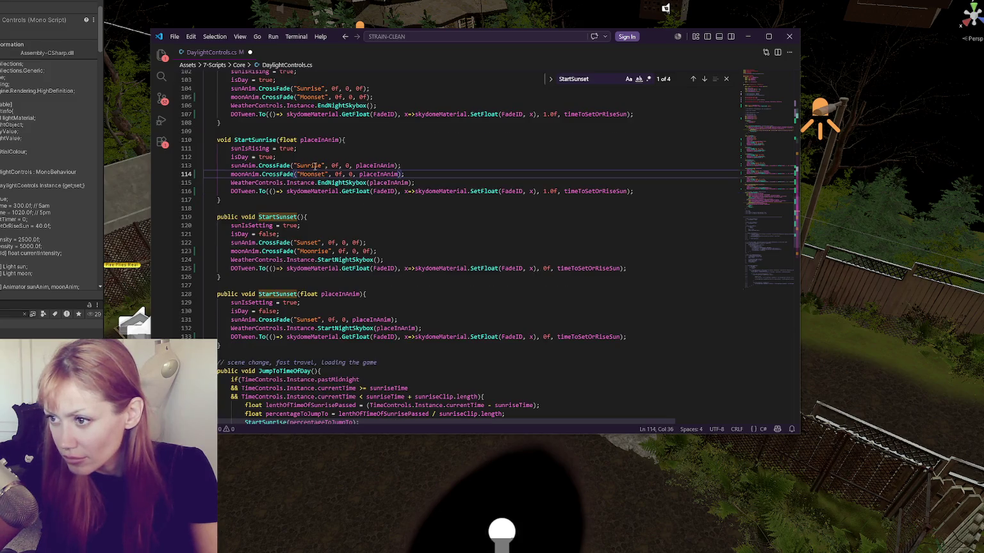
pyautogui.scroll(-3, 251, 196)
pyautogui.click(417, 253)
pyautogui.hotkey('shift', 'alt', 'Down')
pyautogui.doubleClick(305, 261)
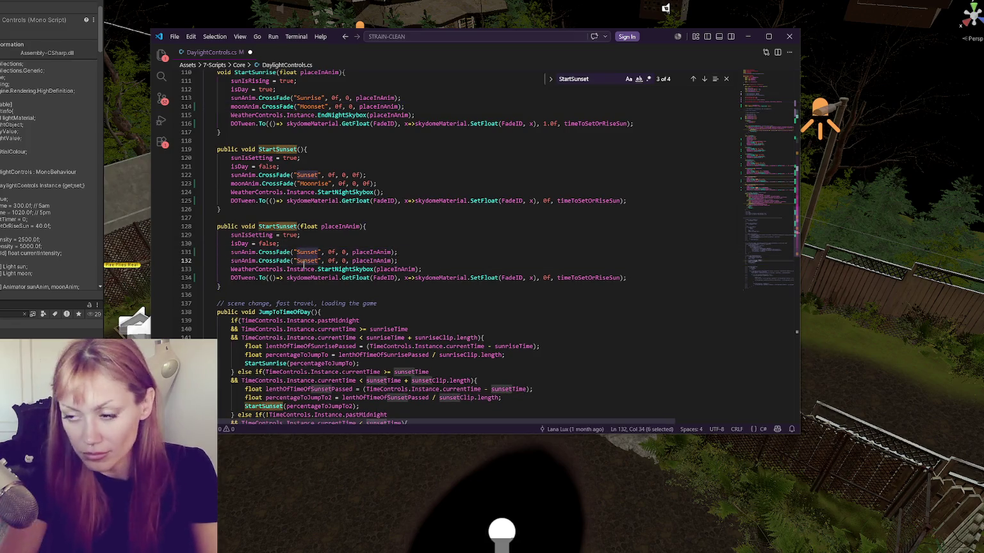
pyautogui.write('Moonrise')
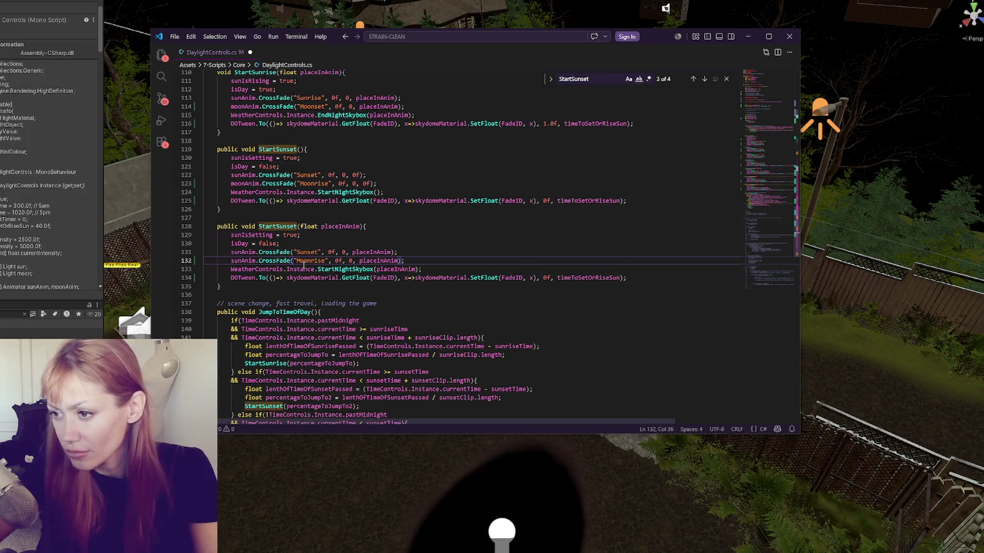
# Comment out the moonIsSetting and moonIsRising declarations and their NewDay resets.
pyautogui.click(386, 243)
pyautogui.scroll(10, 410, 243)
pyautogui.scroll(20, 448, 240)
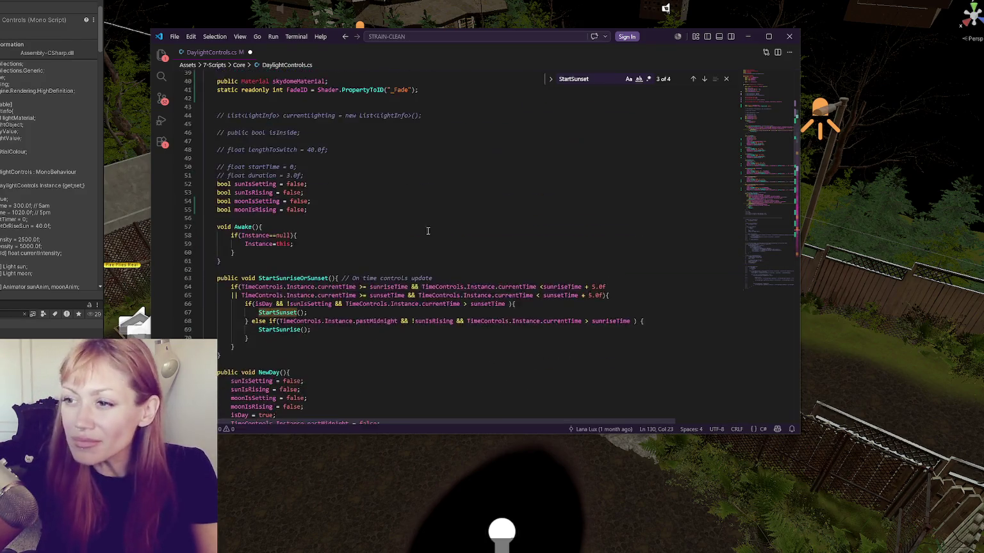
pyautogui.scroll(-13, 302, 215)
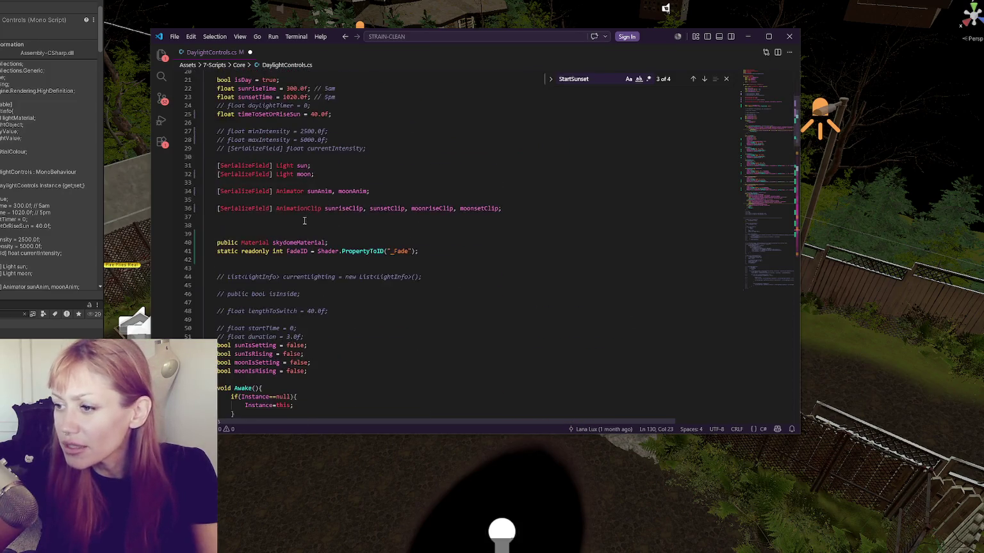
pyautogui.moveTo(293, 205); pyautogui.dragTo(302, 214)
pyautogui.click(303, 214)
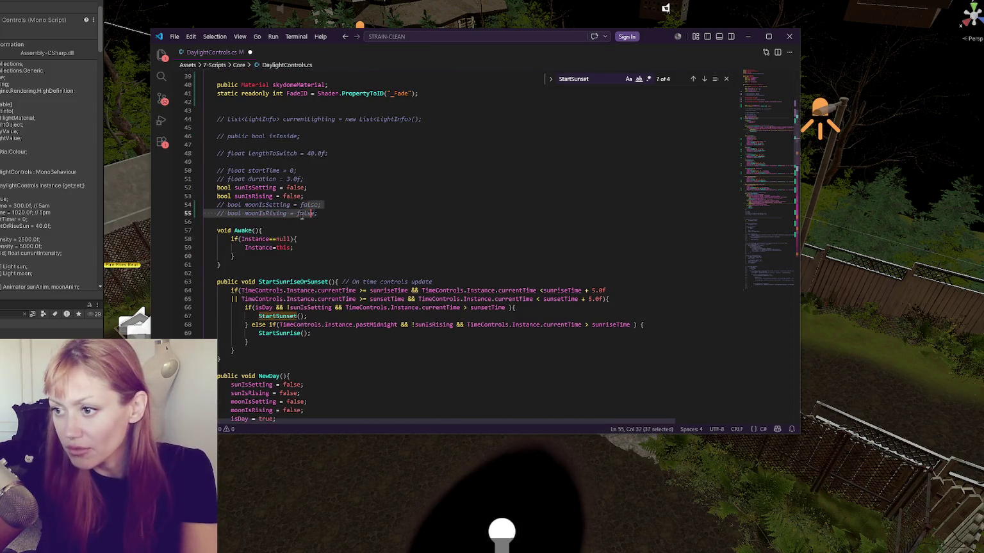
pyautogui.scroll(-7, 312, 192)
pyautogui.moveTo(302, 221); pyautogui.dragTo(312, 230)
pyautogui.scroll(-11, 358, 221)
pyautogui.scroll(-10, 358, 222)
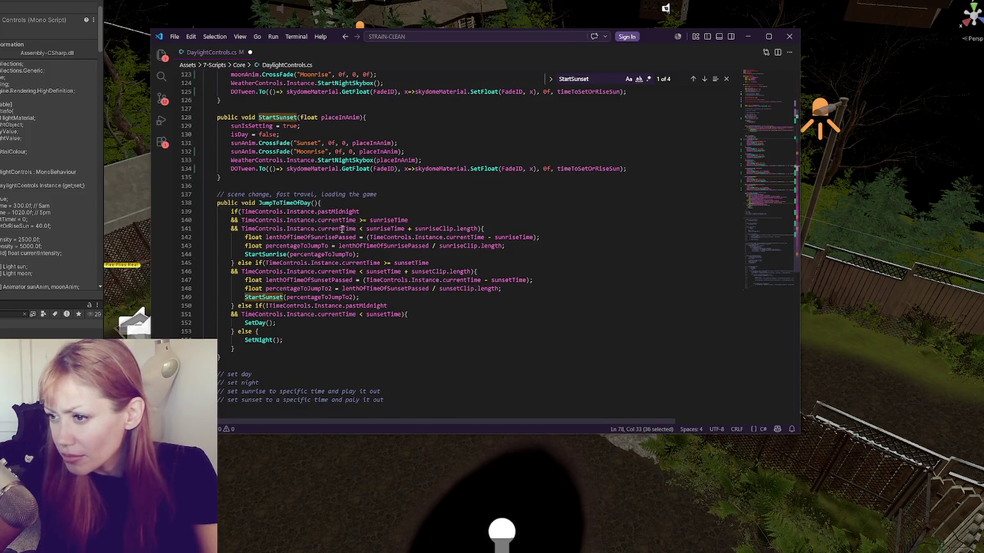
# Review the sunAnim and DOTween usages, then save and return to Unity.
pyautogui.doubleClick(244, 143)
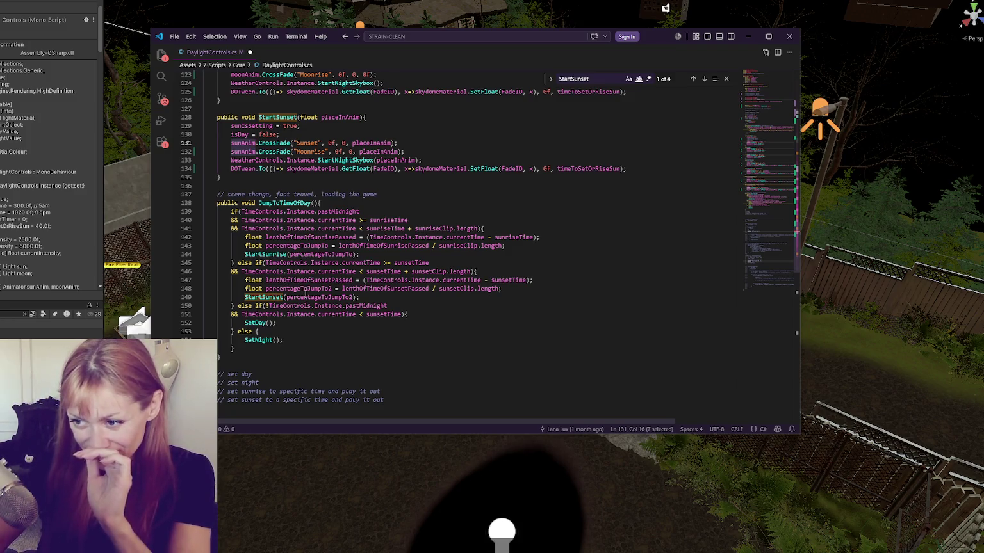
pyautogui.scroll(3, 327, 256)
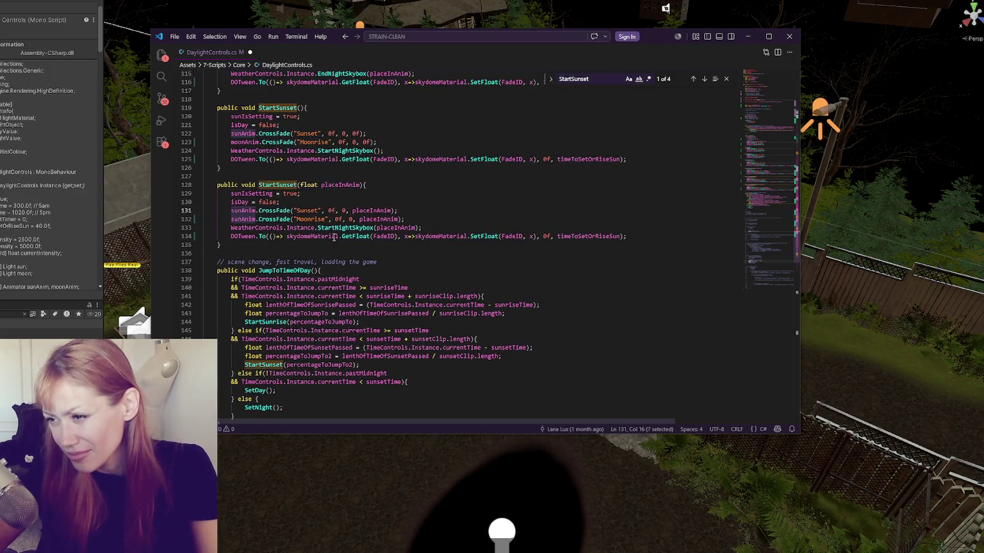
pyautogui.click(331, 236)
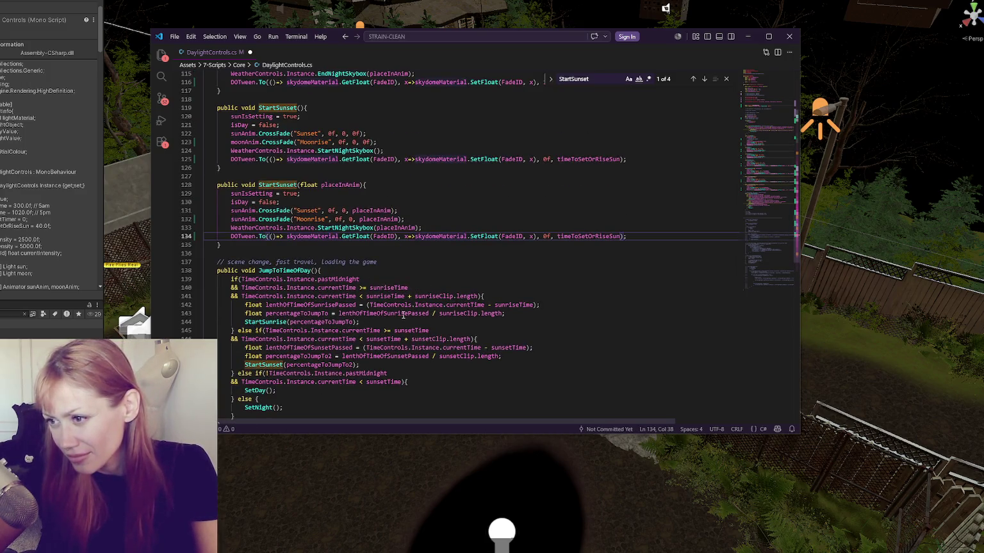
pyautogui.doubleClick(246, 237)
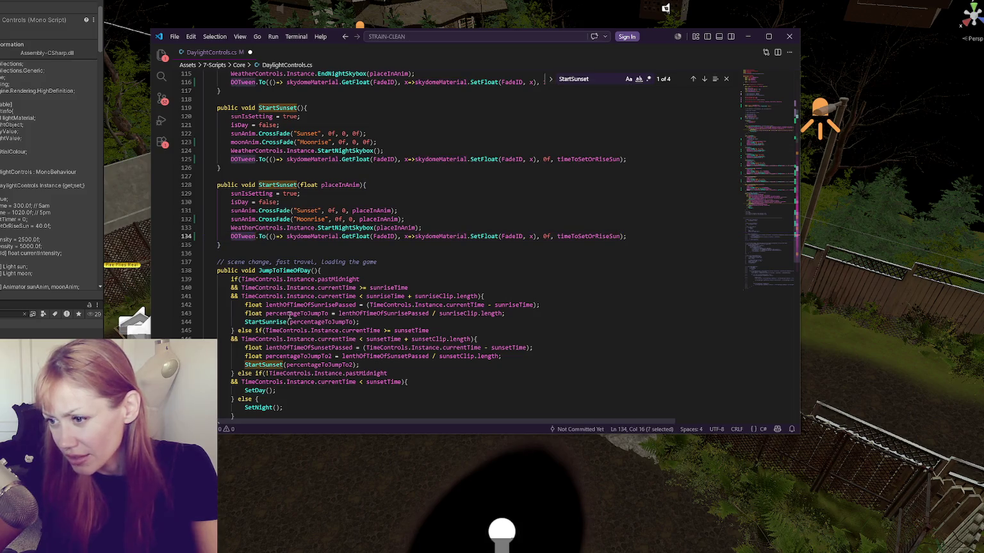
pyautogui.scroll(3, 307, 327)
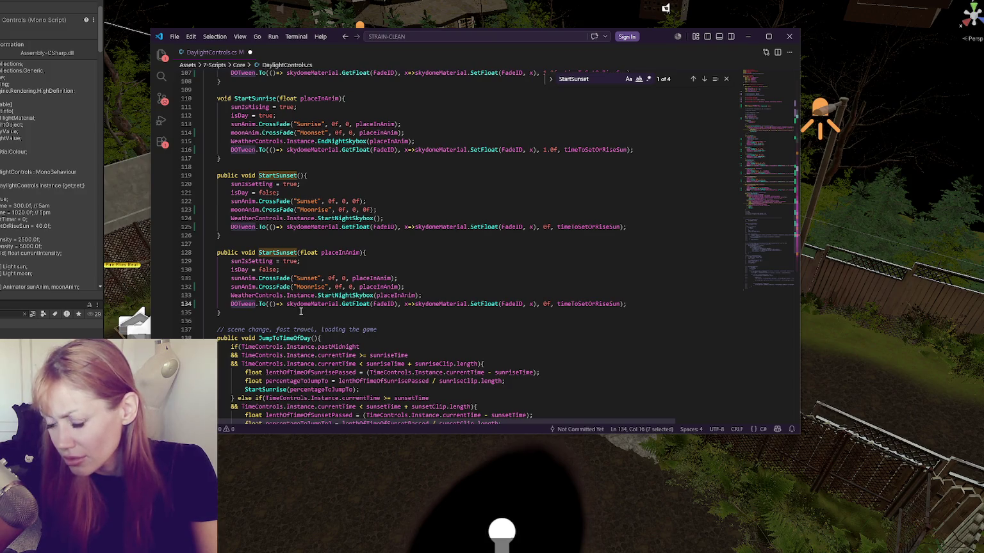
pyautogui.scroll(10, 357, 255)
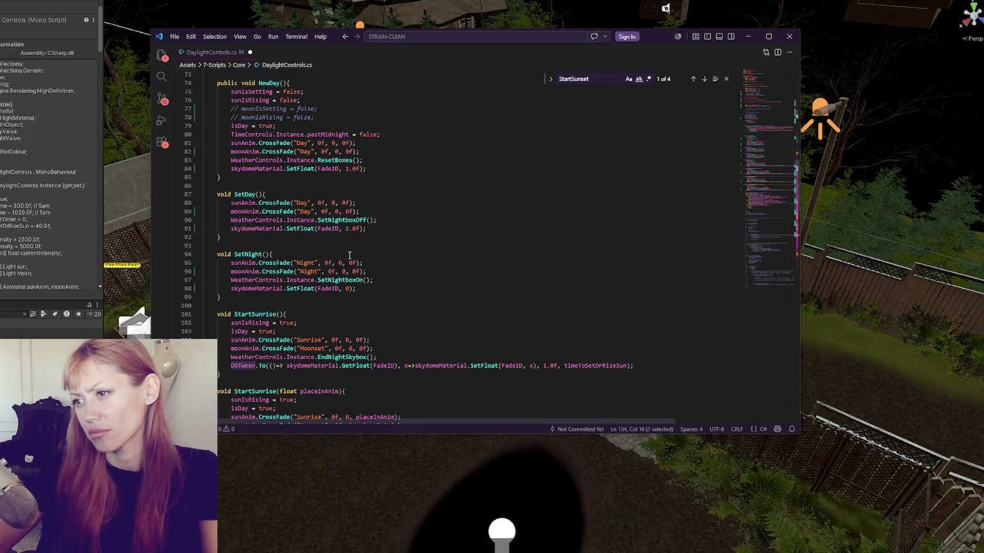
pyautogui.scroll(5, 349, 255)
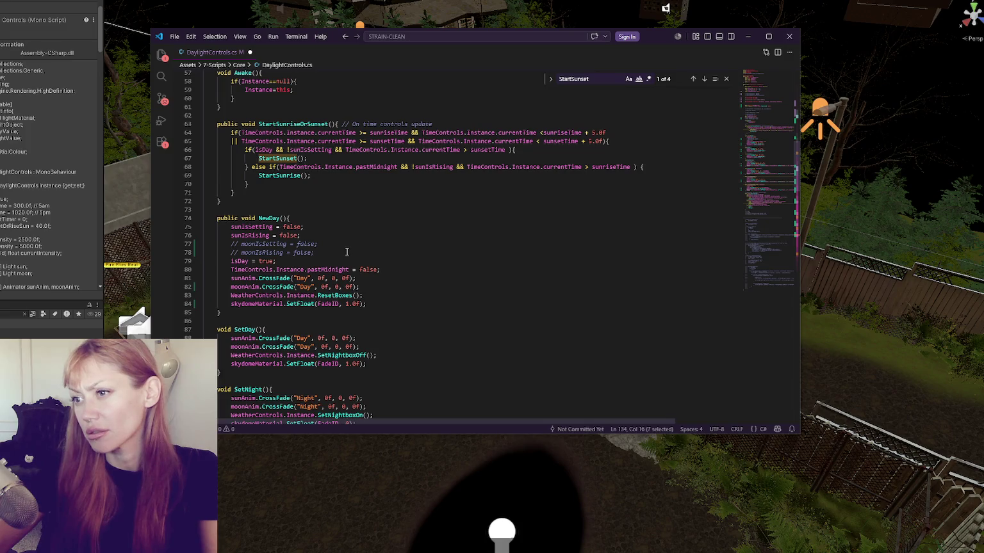
pyautogui.scroll(-20, 346, 252)
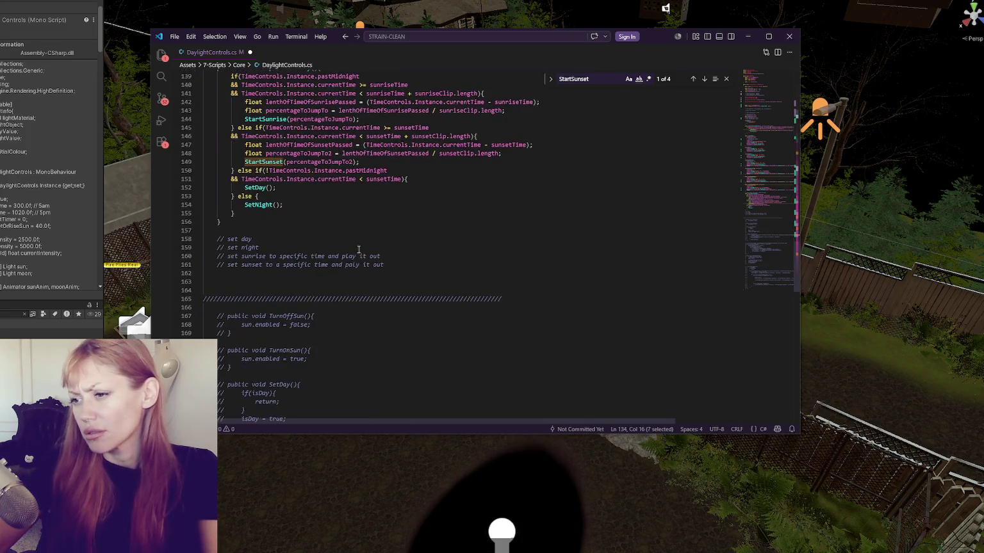
pyautogui.click(410, 152)
pyautogui.click(472, 160)
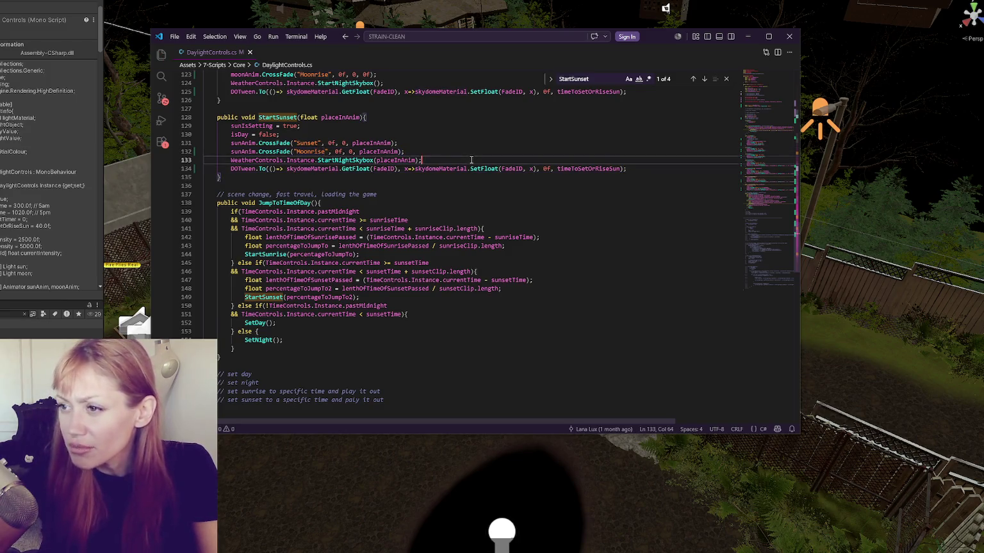
pyautogui.scroll(5, 472, 158)
pyautogui.hotkey('alt', 'Tab')
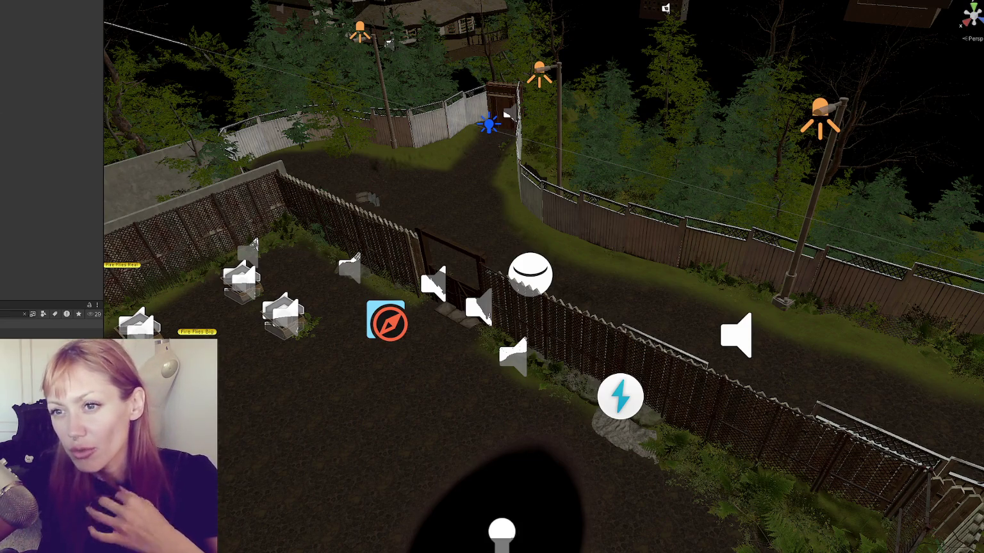
# Drag the Moon light into Daylight Controls' None (Light) slot, then return to Visual Studio Code.
pyautogui.click(620, 397)
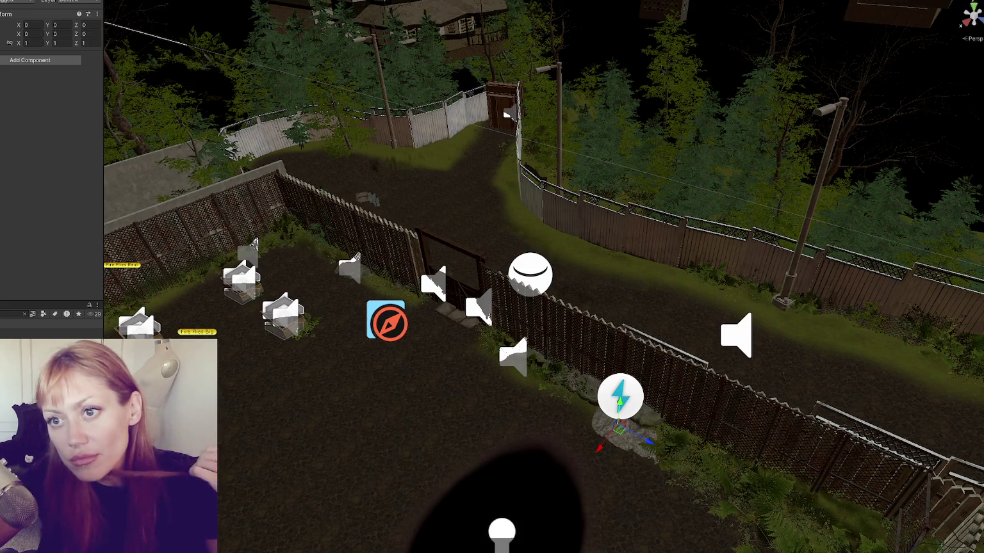
pyautogui.click(40, 61)
pyautogui.click(39, 77)
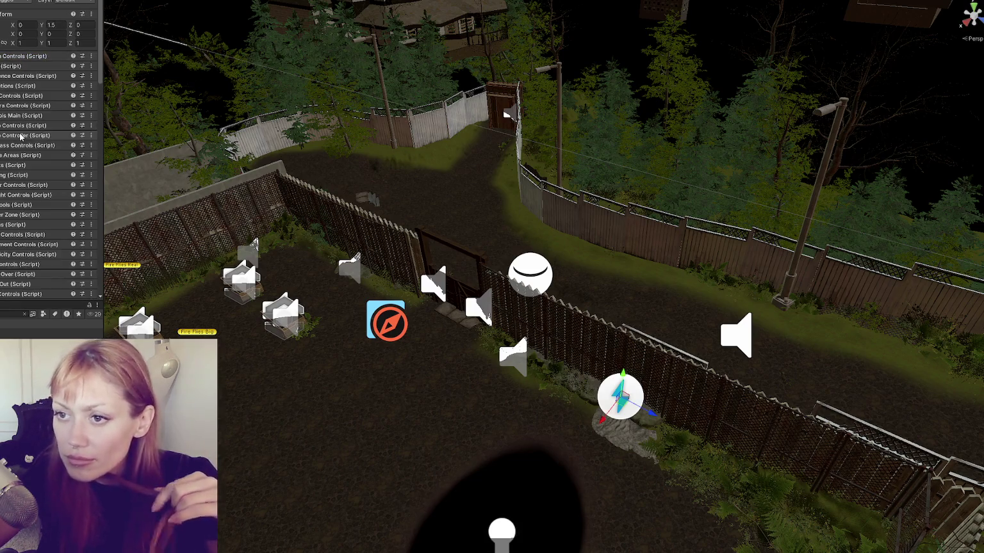
pyautogui.click(7, 87)
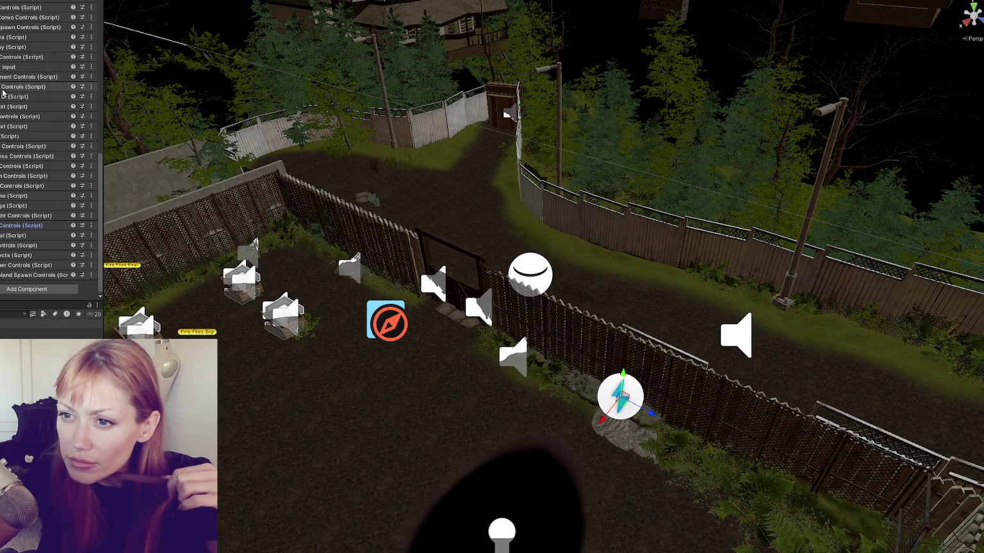
pyautogui.scroll(5, 11, 74)
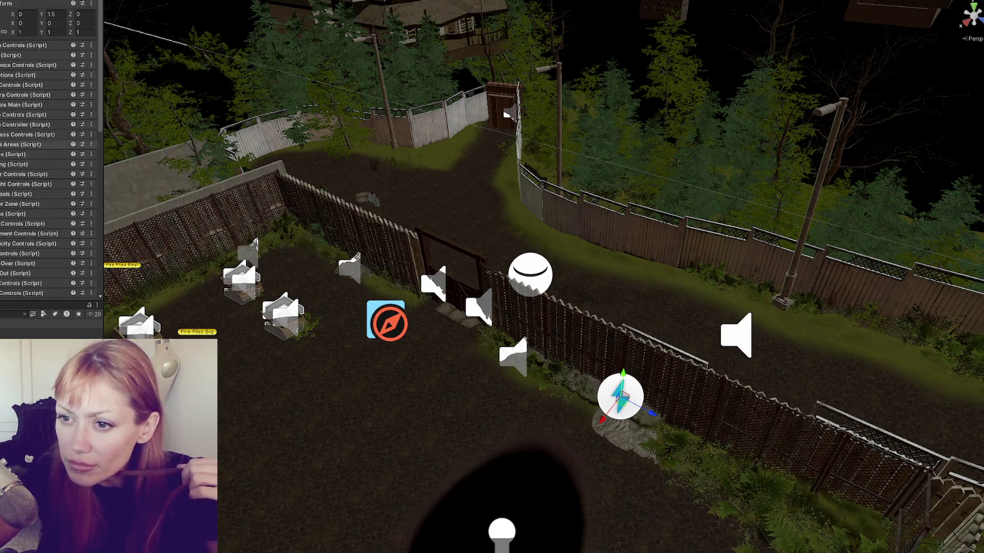
pyautogui.scroll(-5, 55, 145)
pyautogui.click(61, 86)
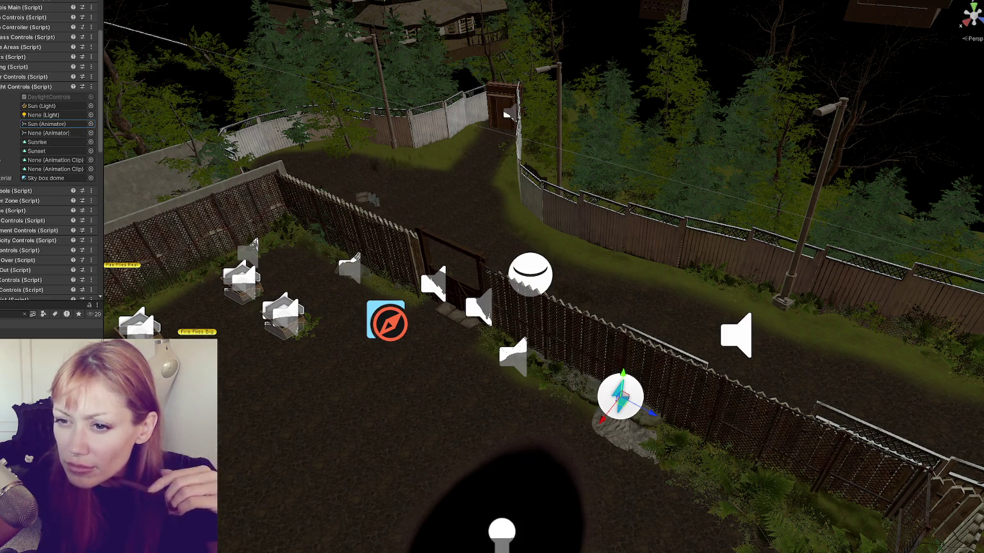
pyautogui.moveTo(0, 116); pyautogui.dragTo(55, 115)
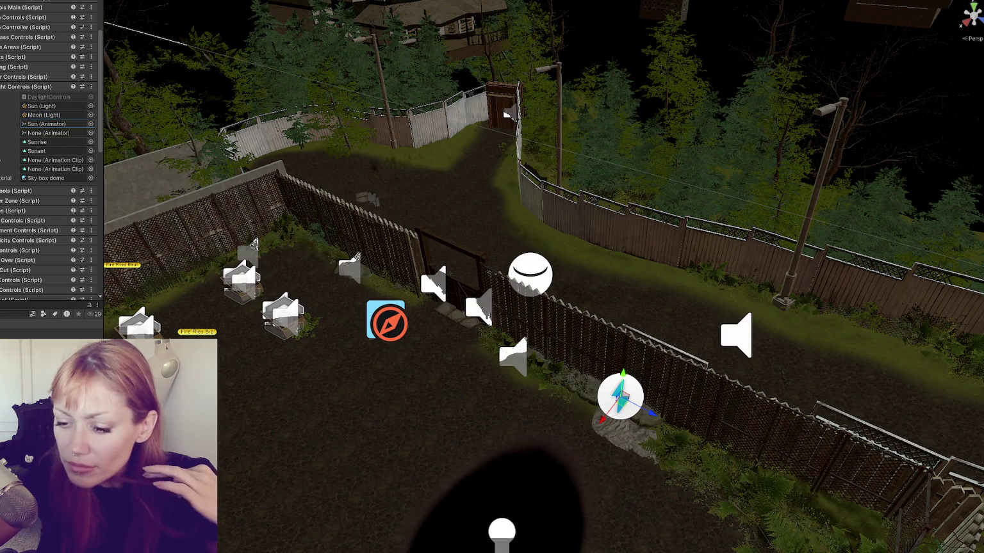
pyautogui.hotkey('alt', 'Tab')
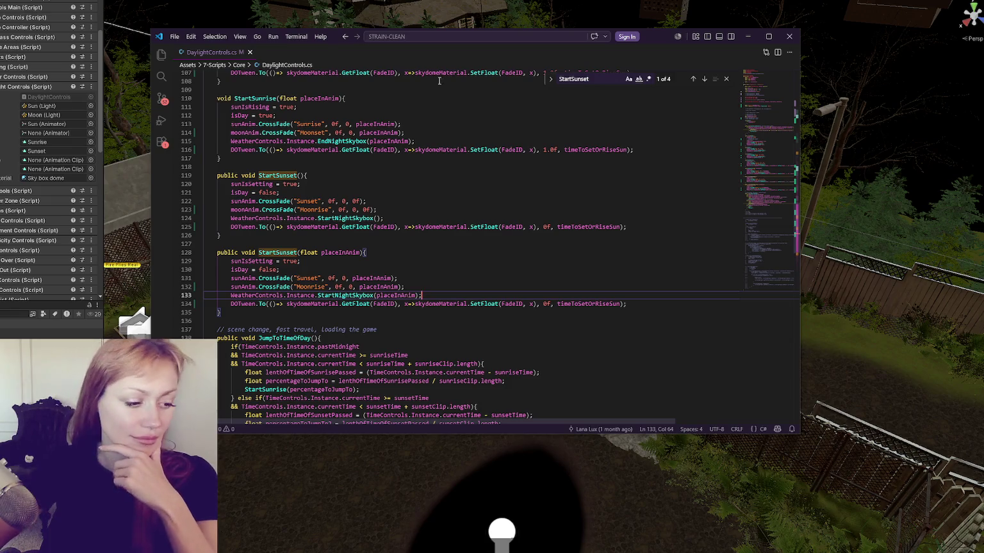
# In VS Code, delete the commented-out code block at the end of DaylightControls.cs.
pyautogui.hotkey('alt', 'Tab')
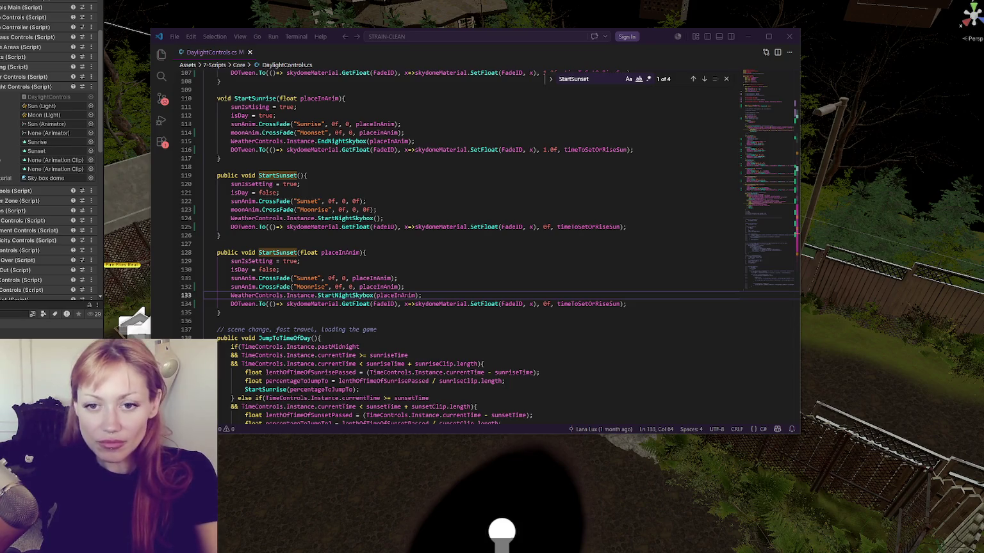
pyautogui.click(488, 235)
pyautogui.scroll(-4, 442, 210)
pyautogui.click(400, 196)
pyautogui.click(428, 171)
pyautogui.click(431, 179)
pyautogui.click(531, 274)
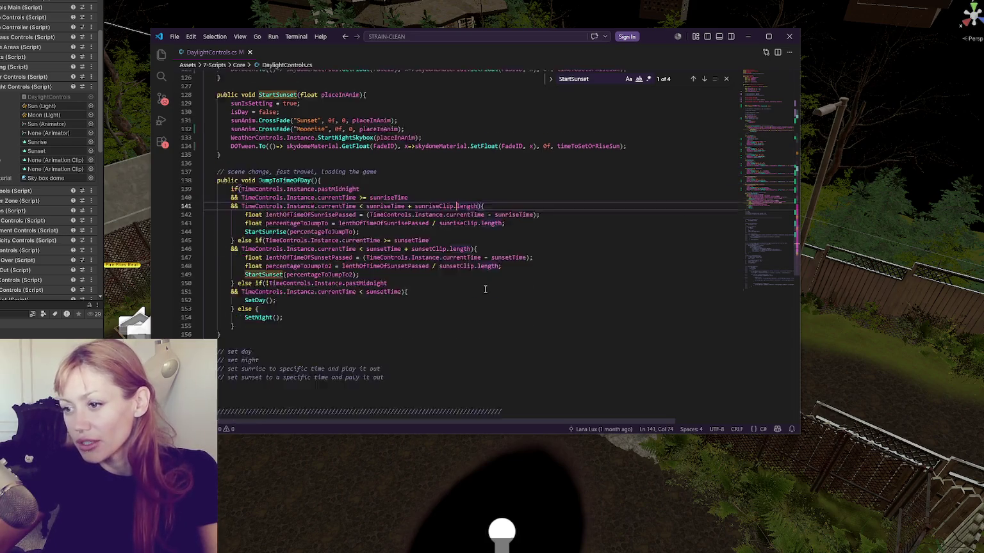
pyautogui.scroll(-8, 483, 285)
pyautogui.moveTo(325, 209)
pyautogui.mouseDown()
pyautogui.moveTo(362, 297)
pyautogui.moveTo(386, 298)
pyautogui.moveTo(383, 278)
pyautogui.mouseUp()
pyautogui.scroll(-15, 386, 299)
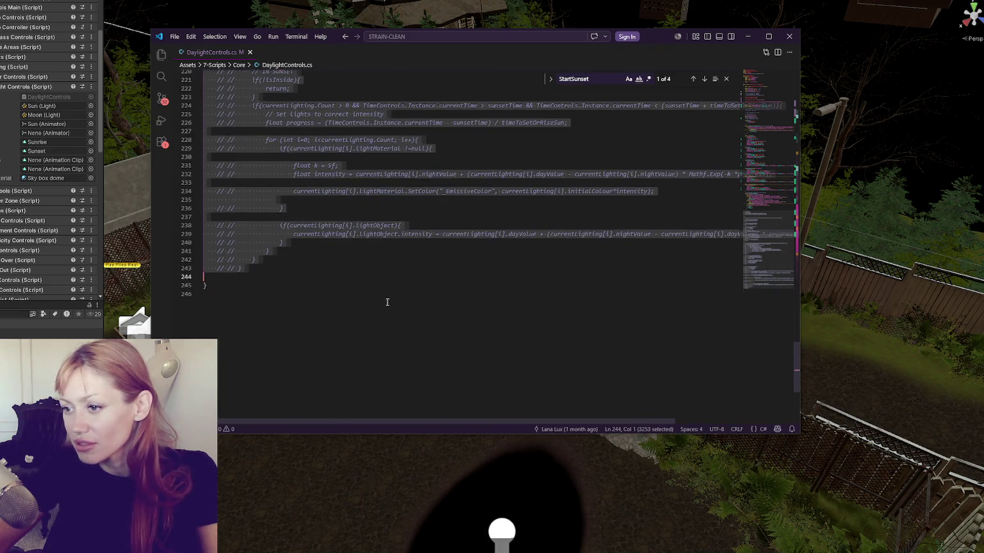
pyautogui.press('Delete')
# Delete the leftover commented lines 43–51 and the line-24 comment.
pyautogui.scroll(10, 383, 277)
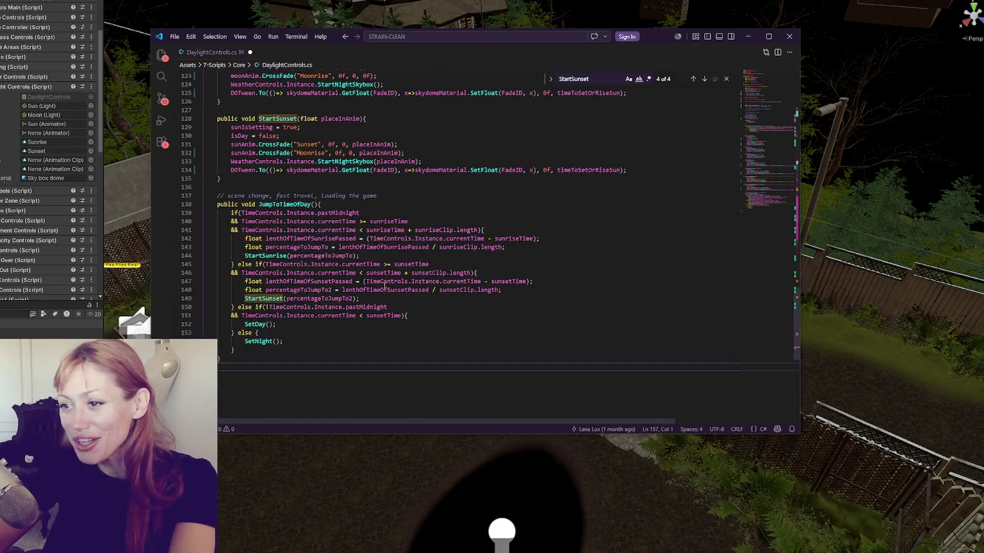
pyautogui.click(388, 276)
pyautogui.scroll(6, 394, 269)
pyautogui.click(390, 259)
pyautogui.scroll(8, 390, 256)
pyautogui.click(390, 256)
pyautogui.scroll(4, 390, 256)
pyautogui.moveTo(320, 305)
pyautogui.mouseDown()
pyautogui.moveTo(306, 288)
pyautogui.moveTo(355, 204)
pyautogui.moveTo(390, 193)
pyautogui.moveTo(401, 174)
pyautogui.moveTo(371, 146)
pyautogui.mouseUp()
pyautogui.press('Delete')
pyautogui.press('Delete')
pyautogui.scroll(4, 413, 211)
pyautogui.press('Delete')
pyautogui.press('Delete')
pyautogui.click(396, 167)
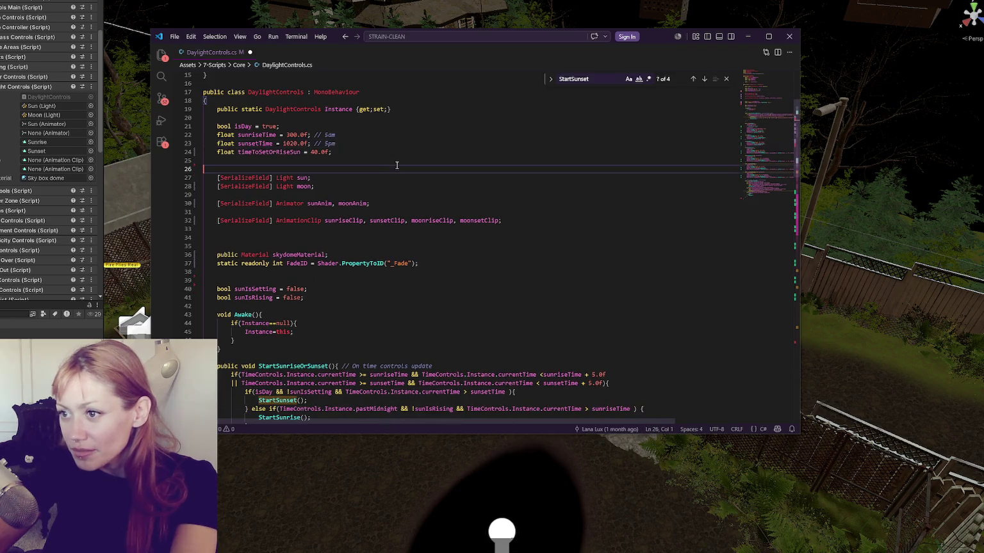
pyautogui.press('Delete')
# Remove the extra blank lines above public Material.
pyautogui.click(373, 237)
pyautogui.press('BackSpace')
pyautogui.press('BackSpace')
pyautogui.click(381, 258)
pyautogui.scroll(-5, 385, 260)
pyautogui.click(398, 263)
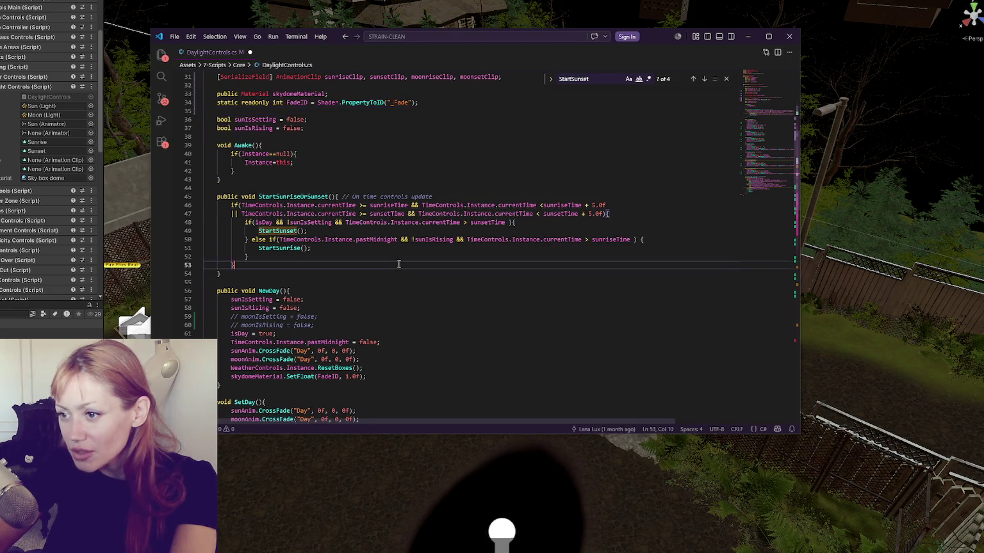
# Delete the commented moonIsSetting and moonIsRising lines.
pyautogui.scroll(-4, 398, 263)
pyautogui.scroll(-2, 399, 262)
pyautogui.moveTo(379, 165); pyautogui.dragTo(301, 144)
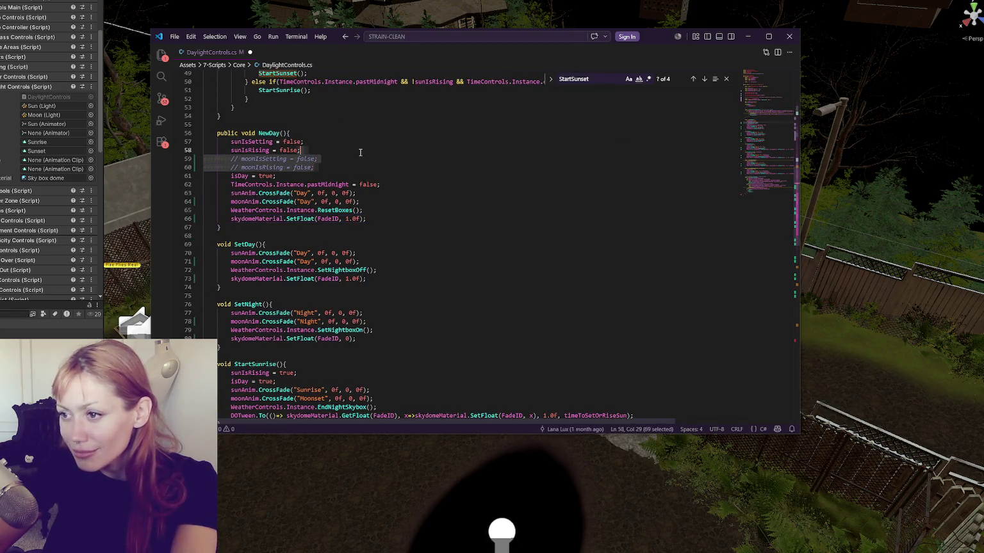
pyautogui.press('BackSpace')
# Review the cleaned script around SetDay and switch back to the Unity editor.
pyautogui.scroll(-1, 378, 170)
pyautogui.scroll(-10, 379, 170)
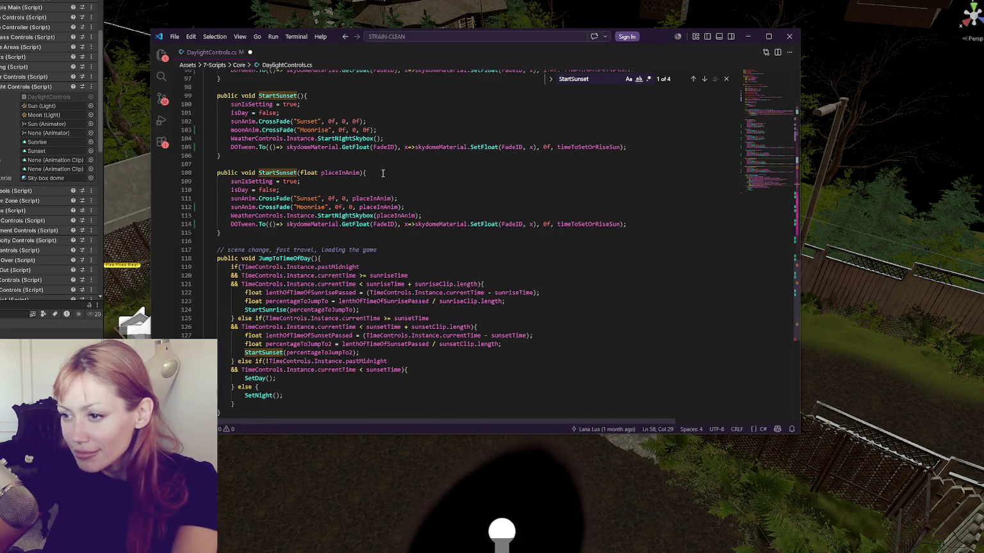
pyautogui.scroll(-1, 382, 171)
pyautogui.scroll(12, 387, 192)
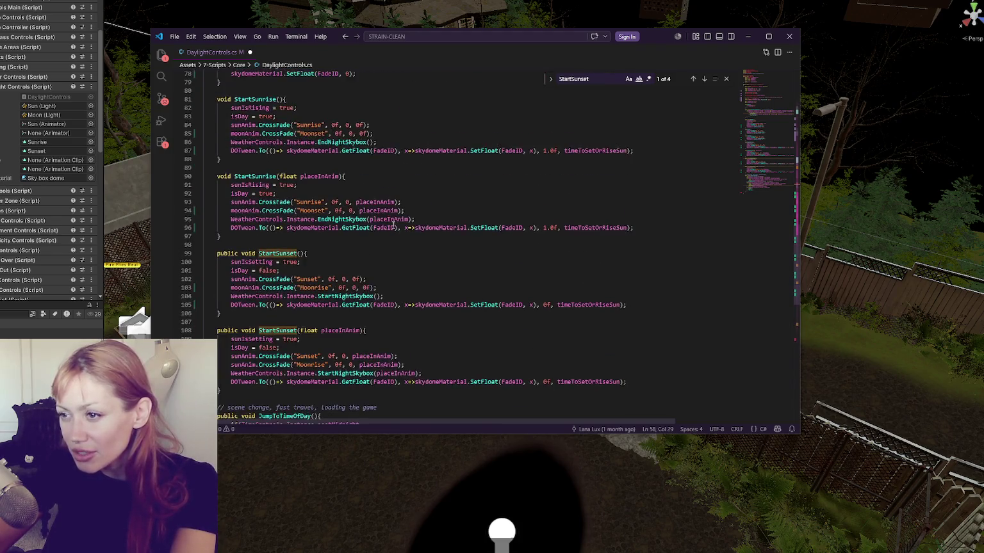
pyautogui.scroll(3, 393, 217)
pyautogui.click(388, 206)
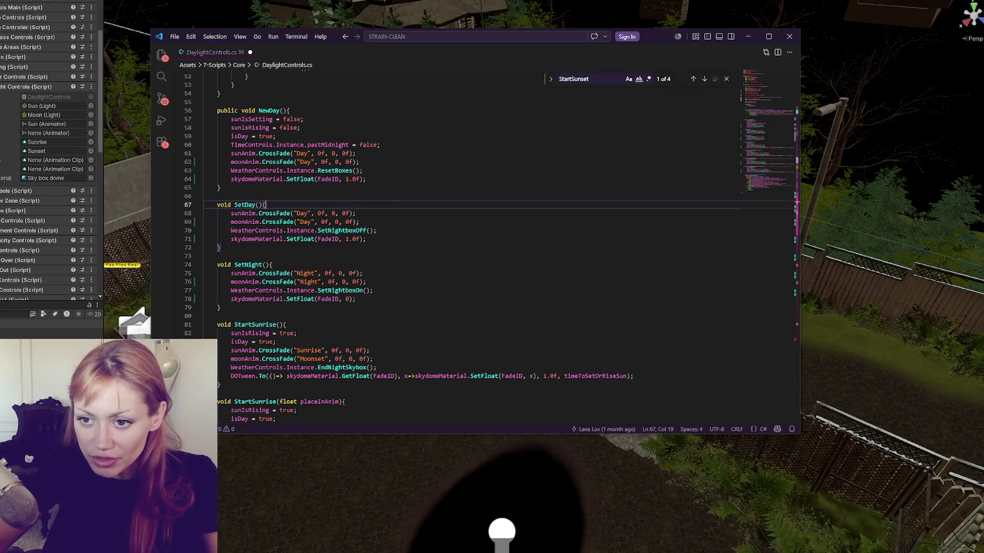
pyautogui.click(5, 194)
pyautogui.click(24, 226)
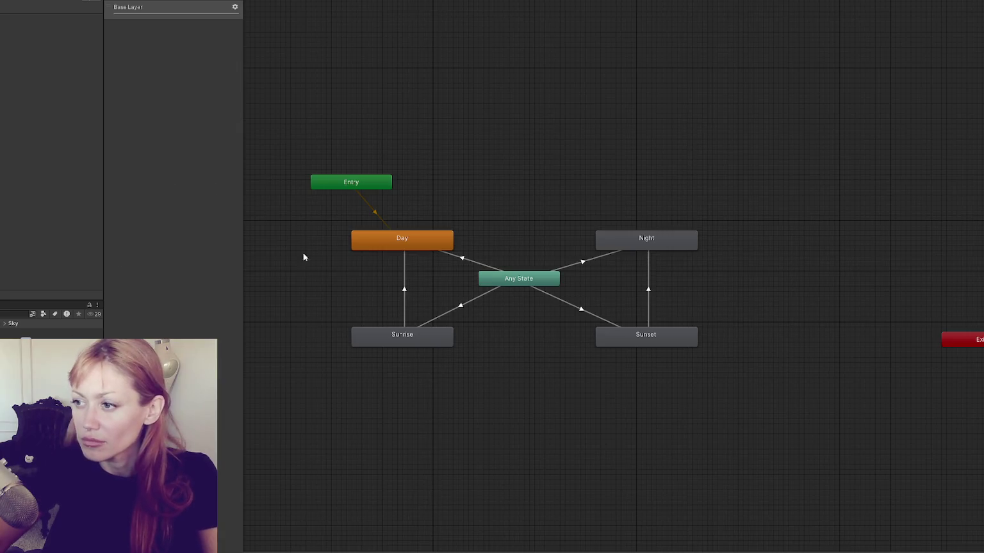
# Open the Animation window and dock it below the state graph.
pyautogui.click(650, 240)
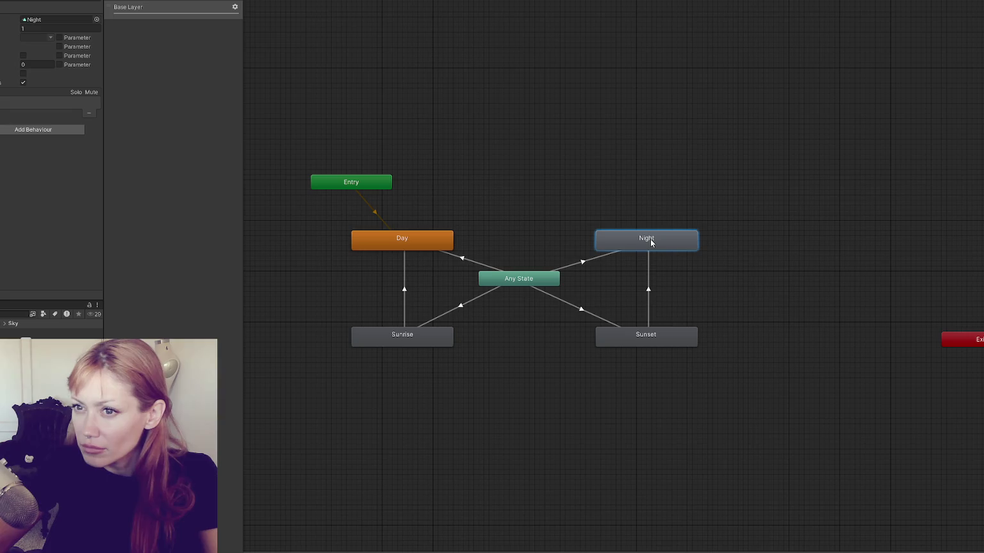
pyautogui.click(649, 346)
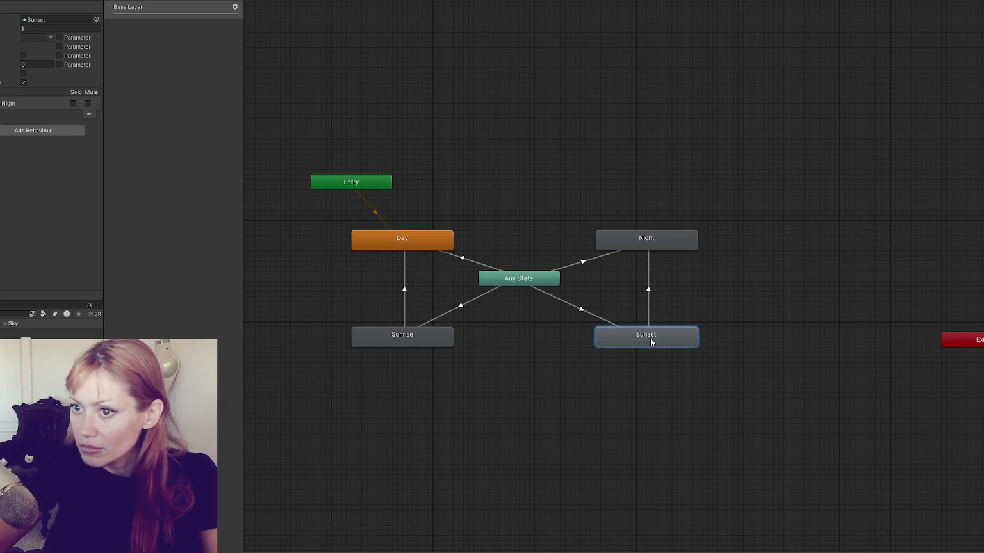
pyautogui.click(144, 0)
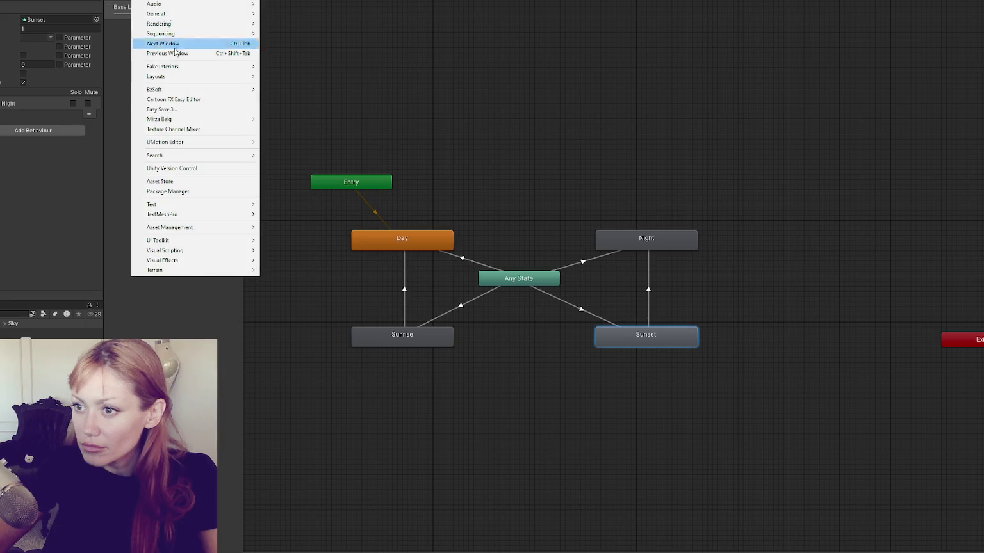
pyautogui.moveTo(185, 3)
pyautogui.click(288, 4)
pyautogui.moveTo(250, 81)
pyautogui.mouseDown()
pyautogui.moveTo(307, 416)
pyautogui.moveTo(577, 461)
pyautogui.mouseUp()
# Select the Sunrise state and load its clip's keyframes in the Animation window.
pyautogui.scroll(-3, 580, 202)
pyautogui.click(608, 228)
pyautogui.scroll(6, 563, 211)
pyautogui.scroll(-2, 385, 173)
pyautogui.click(351, 286)
pyautogui.scroll(-1, 352, 287)
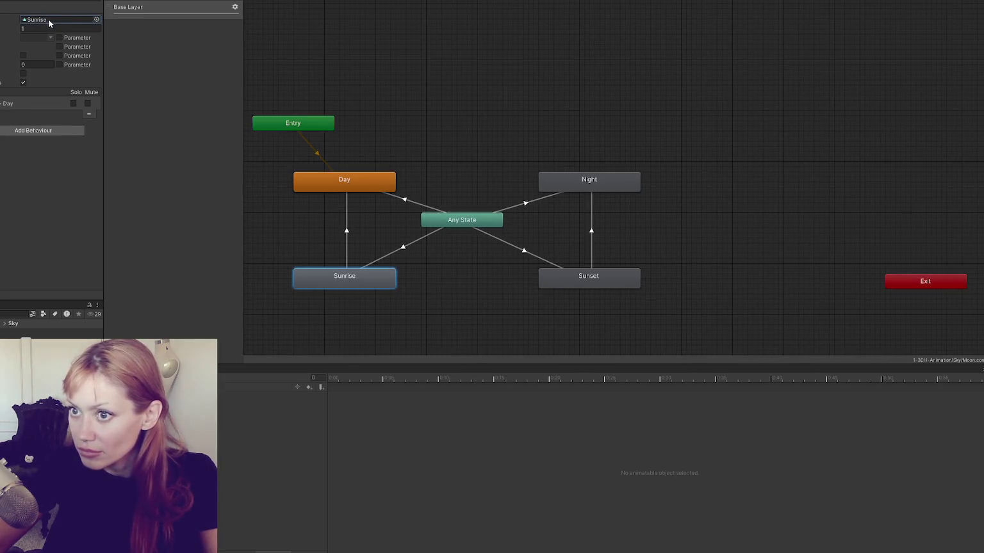
pyautogui.doubleClick(49, 20)
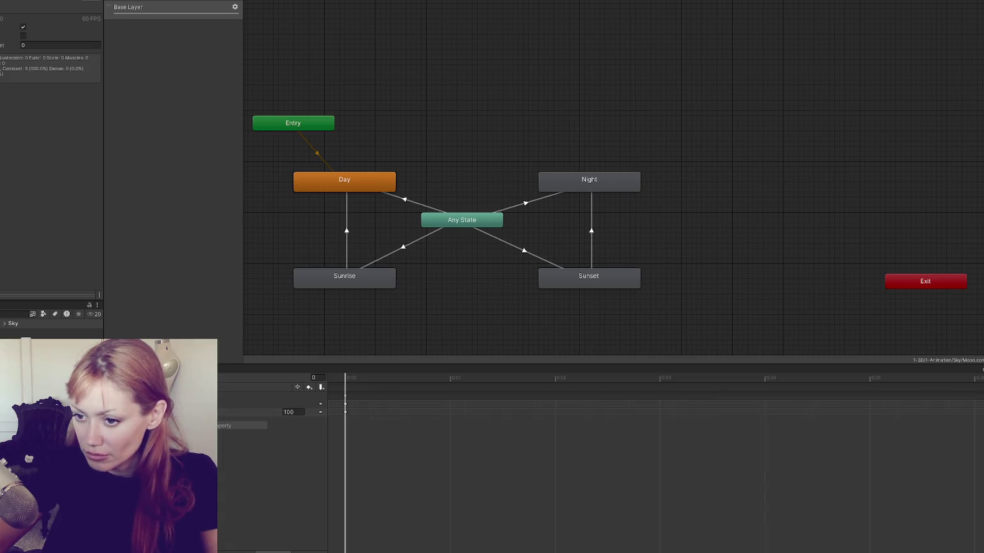
# Create a Moon Animations folder and a new asset inside it.
pyautogui.rightClick(13, 392)
pyautogui.moveTo(107, 193)
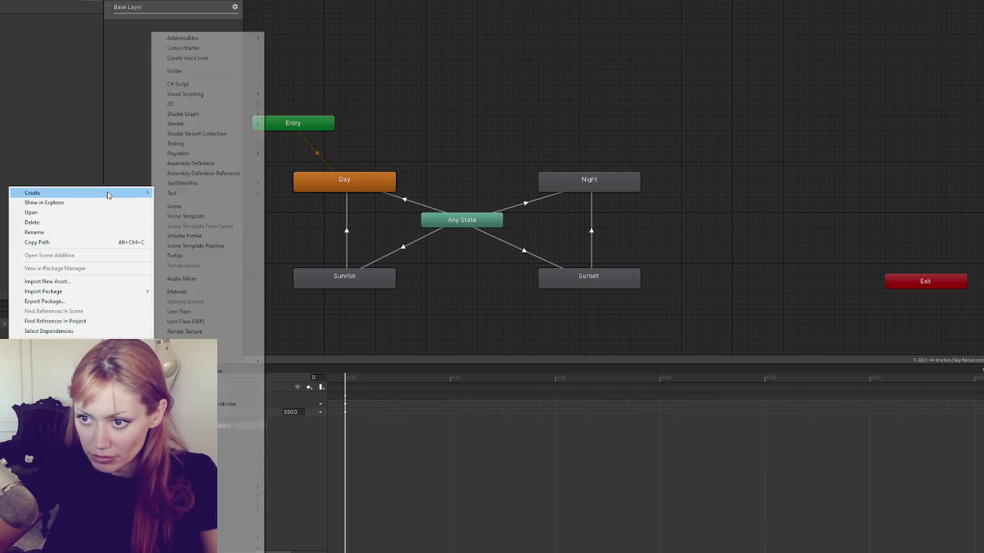
pyautogui.click(199, 69)
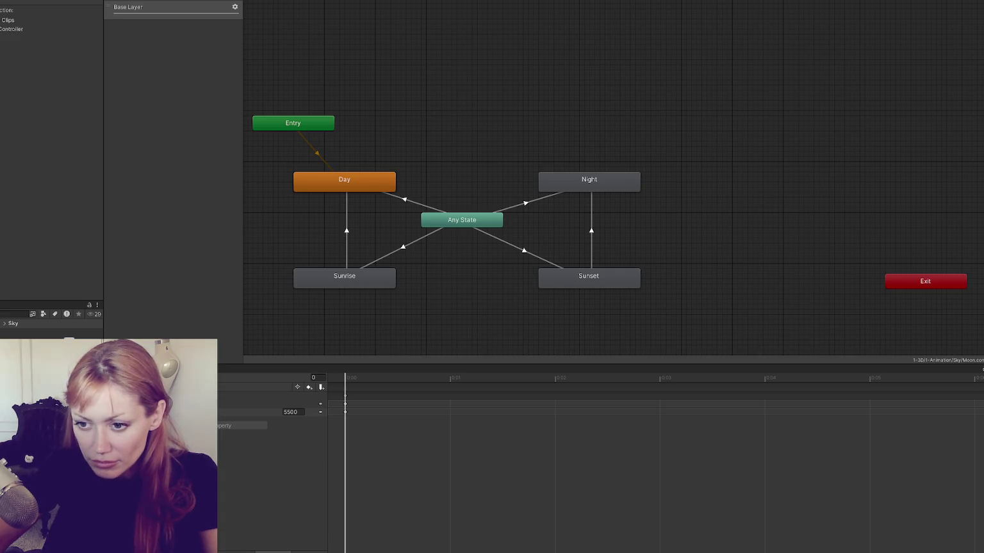
pyautogui.rightClick(16, 127)
pyautogui.moveTo(154, 132)
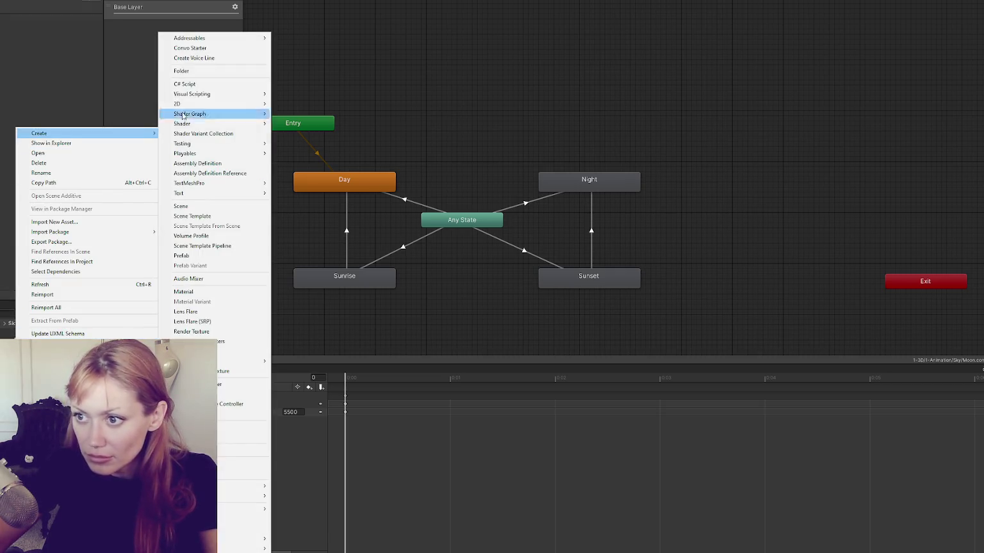
pyautogui.click(214, 72)
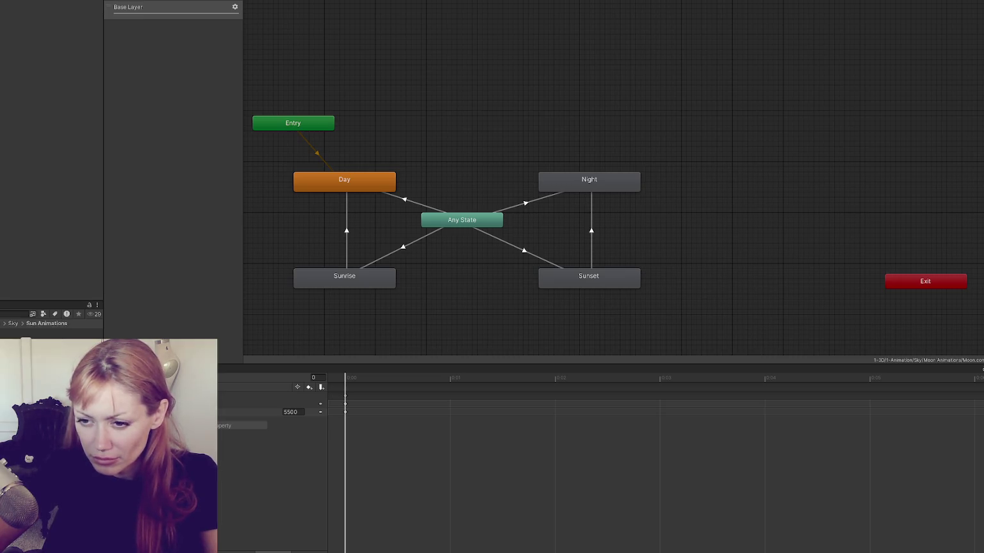
# Browse the Sky and Sun Animations folders, ending in Moon Animations.
pyautogui.click(12, 325)
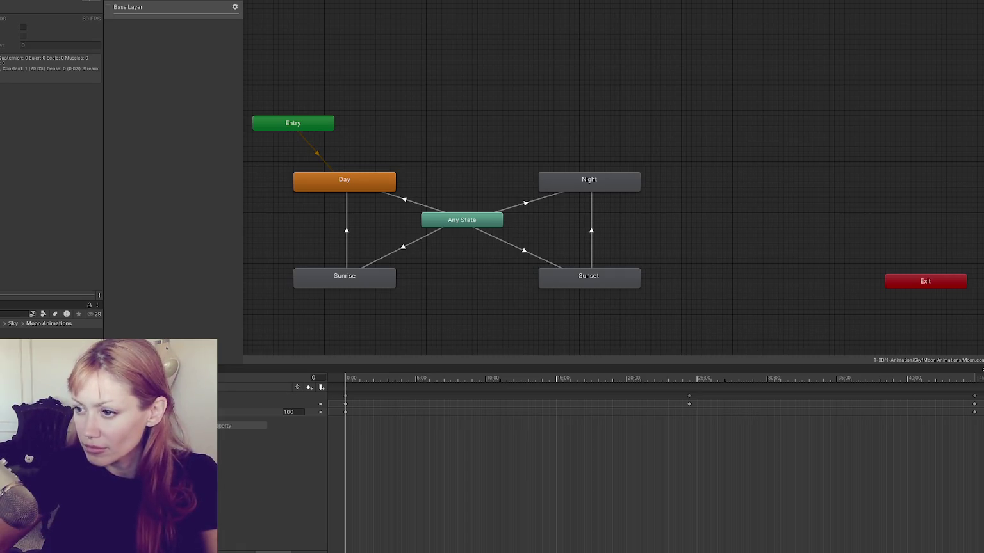
pyautogui.click(39, 332)
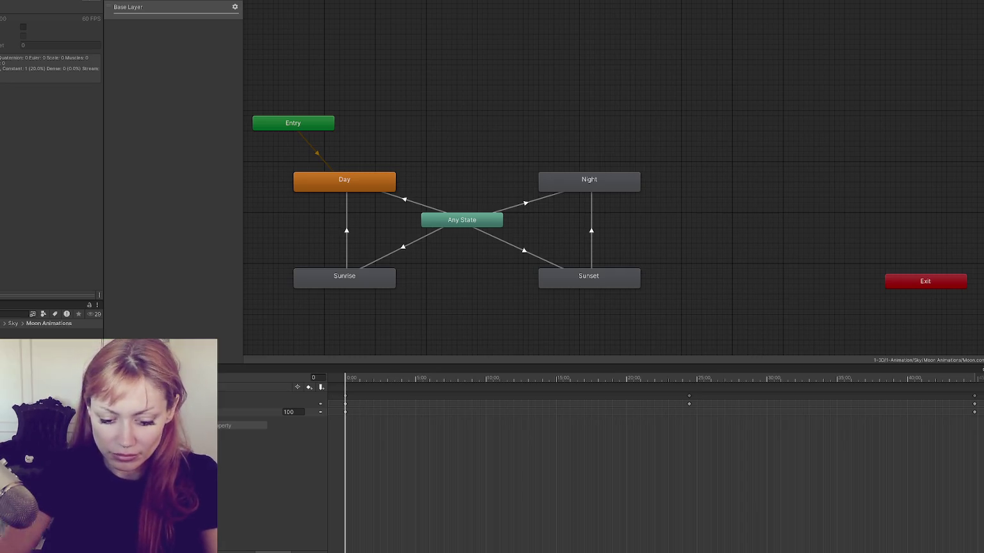
pyautogui.click(51, 358)
pyautogui.click(51, 349)
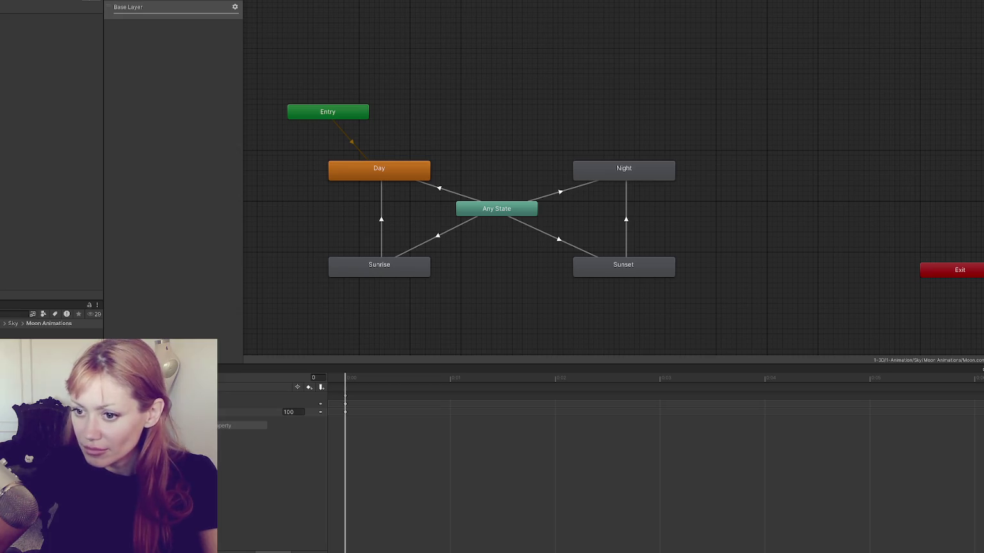
# Add Moon Day, Moonrise, Moon Night and Moonset states beside their sun counterparts.
pyautogui.moveTo(87, 305)
pyautogui.mouseDown()
pyautogui.moveTo(263, 204)
pyautogui.moveTo(314, 190)
pyautogui.mouseUp()
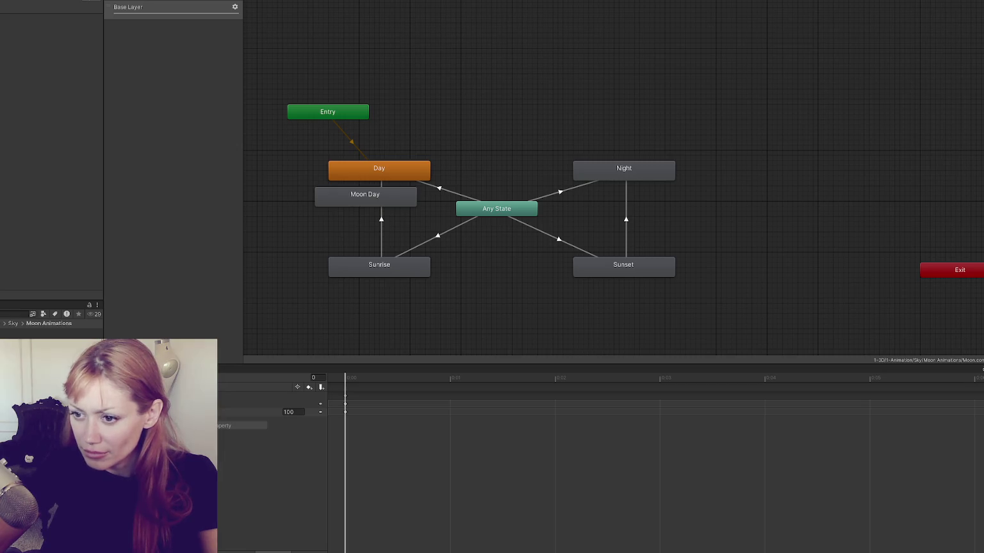
pyautogui.moveTo(211, 358); pyautogui.dragTo(325, 284)
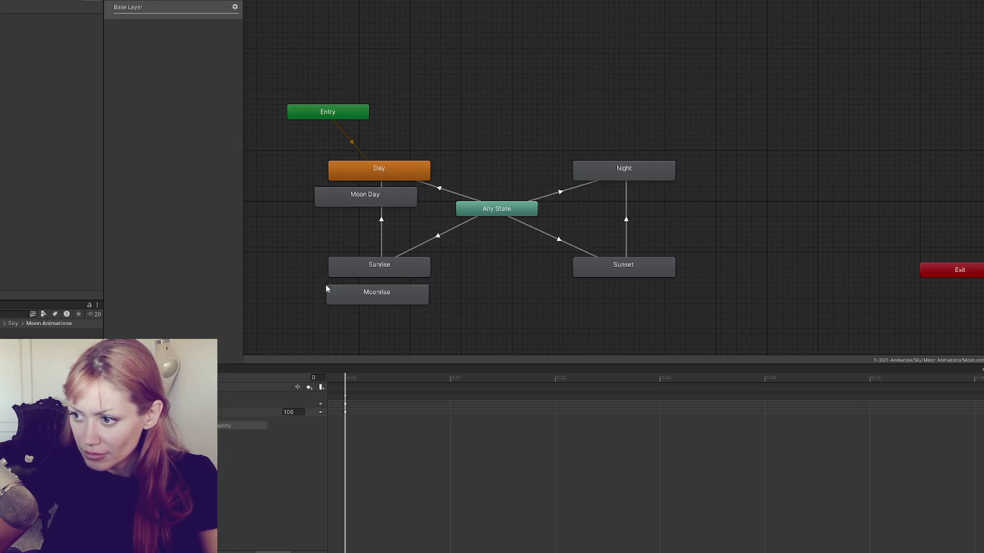
pyautogui.moveTo(616, 229); pyautogui.dragTo(684, 181)
pyautogui.moveTo(211, 359); pyautogui.dragTo(669, 281)
pyautogui.moveTo(405, 301); pyautogui.dragTo(381, 304)
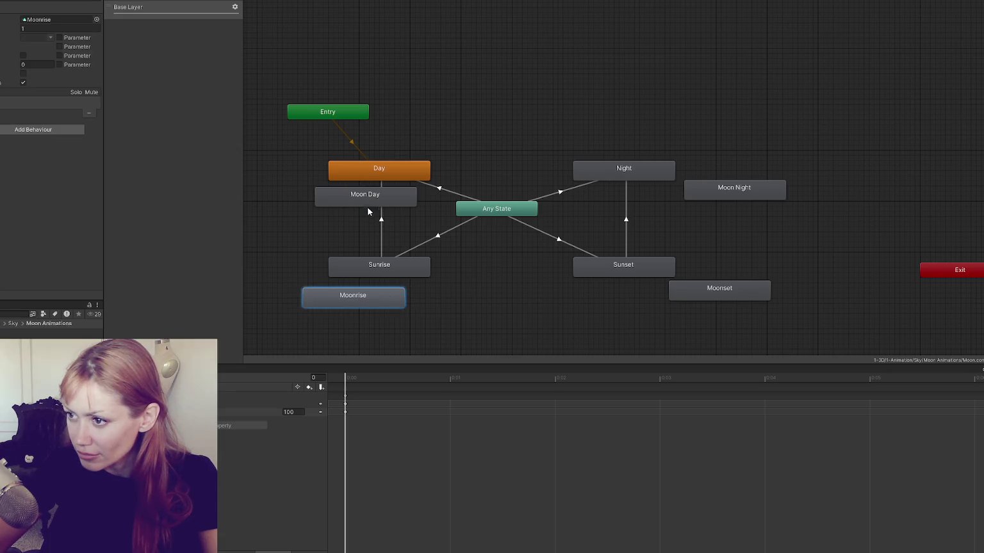
pyautogui.moveTo(366, 196); pyautogui.dragTo(339, 200)
# Make an Entry transition to Moon Day and reposition the Day and Moon Day nodes.
pyautogui.rightClick(328, 107)
pyautogui.click(362, 111)
pyautogui.click(321, 189)
pyautogui.rightClick(325, 110)
pyautogui.click(349, 117)
pyautogui.click(325, 200)
pyautogui.moveTo(382, 175); pyautogui.dragTo(422, 169)
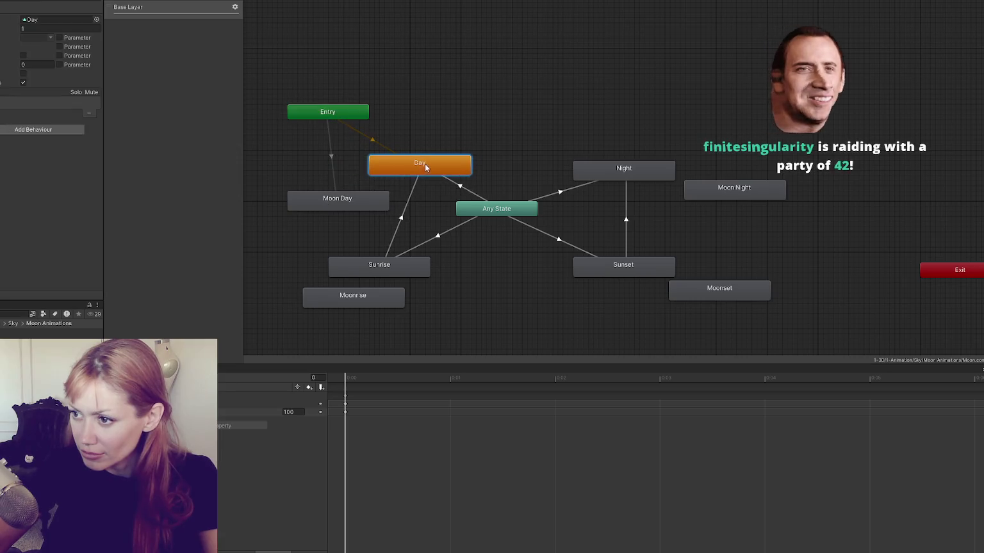
pyautogui.moveTo(332, 203); pyautogui.dragTo(337, 192)
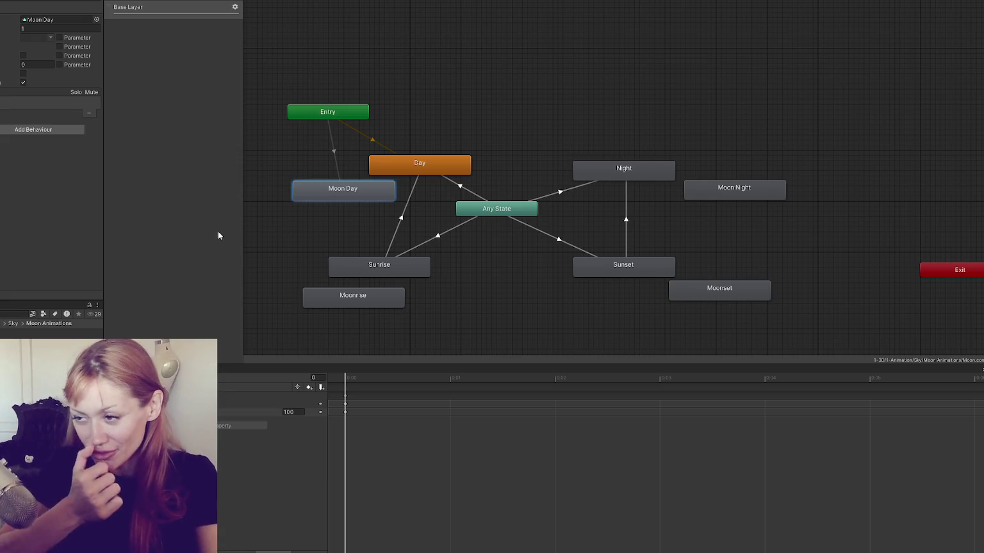
# Nudge the Moon Day and Day states into place and re-centre the graph.
pyautogui.moveTo(334, 201); pyautogui.dragTo(328, 201)
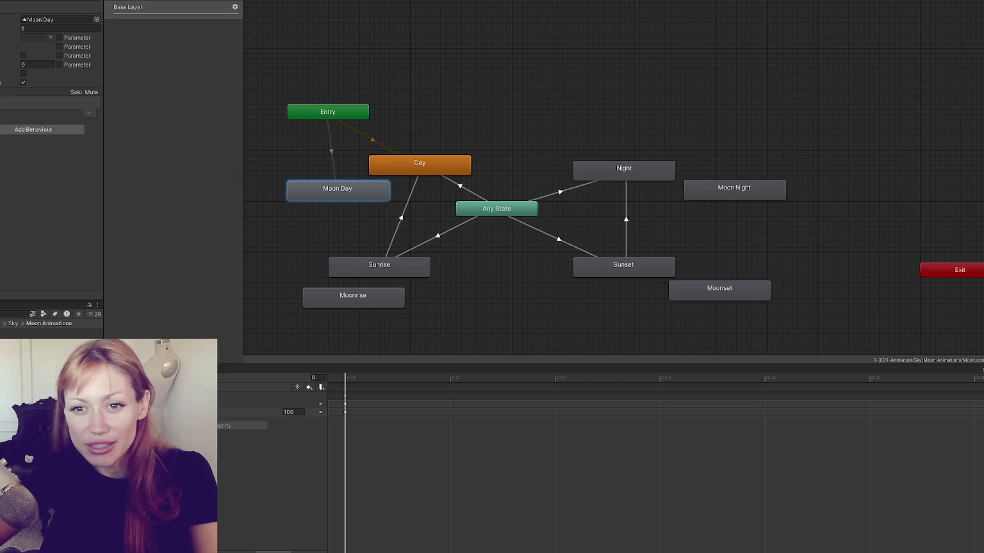
pyautogui.click(366, 219)
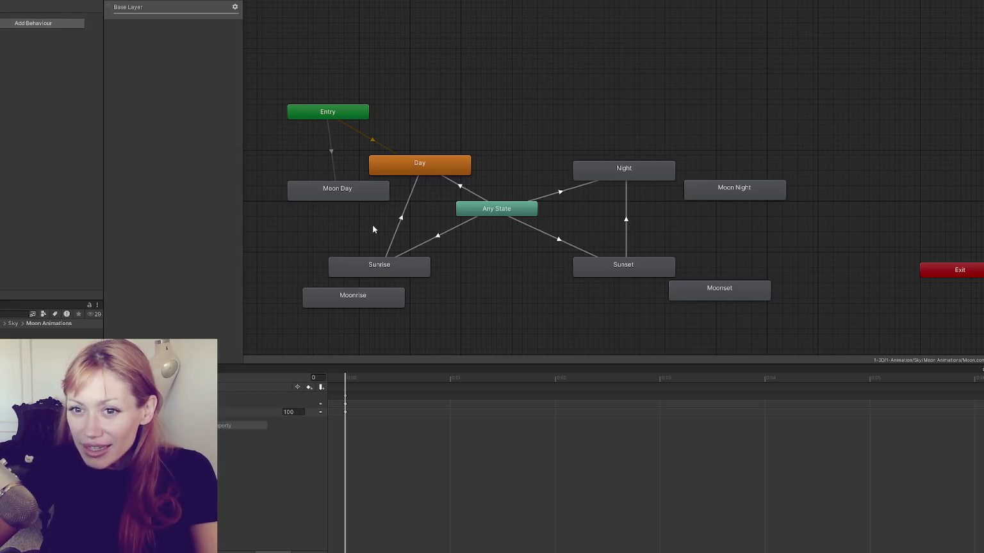
pyautogui.scroll(-2, 416, 223)
pyautogui.scroll(2, 454, 219)
pyautogui.click(377, 178)
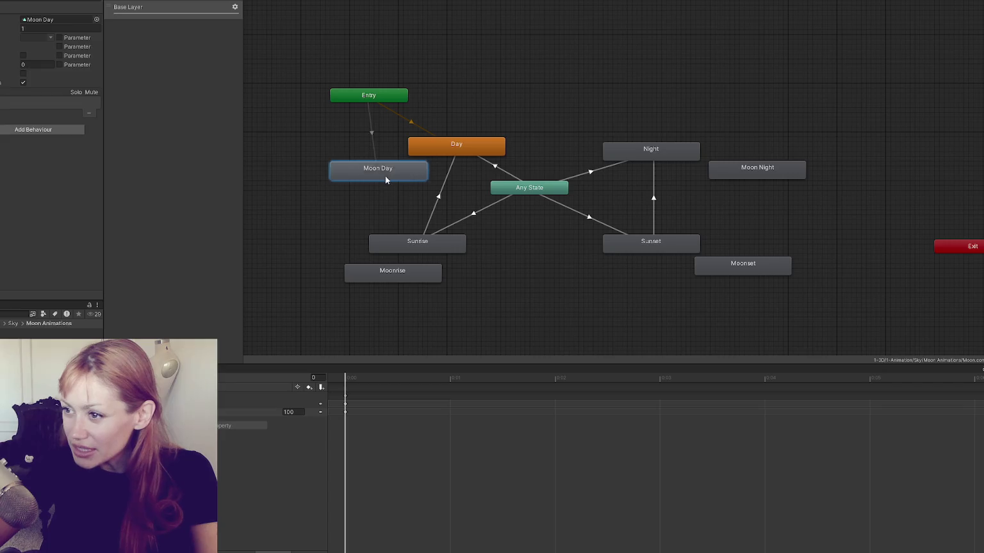
pyautogui.scroll(1, 472, 170)
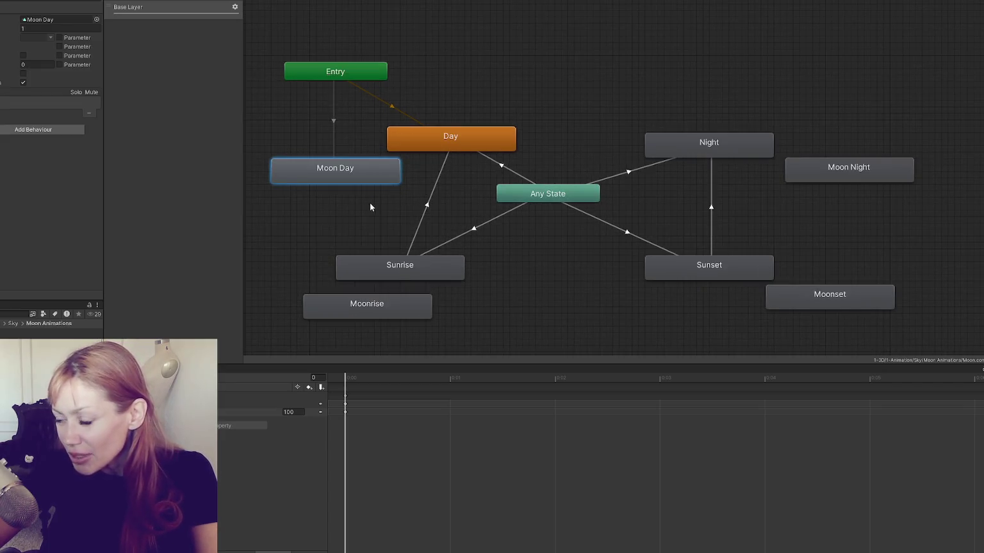
pyautogui.moveTo(427, 136)
pyautogui.mouseDown()
pyautogui.moveTo(452, 104)
pyautogui.moveTo(433, 128)
pyautogui.mouseUp()
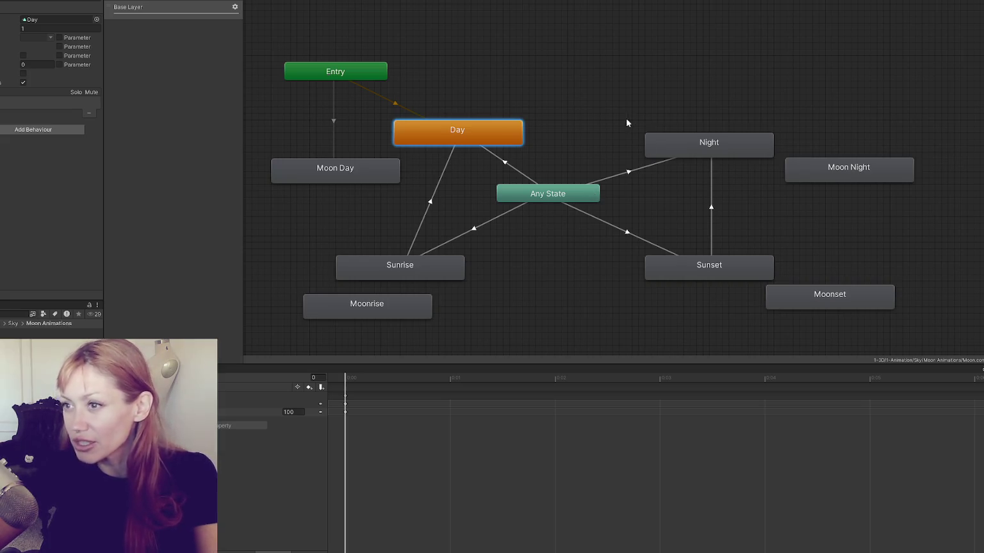
pyautogui.moveTo(613, 132); pyautogui.dragTo(550, 140)
pyautogui.press('a')
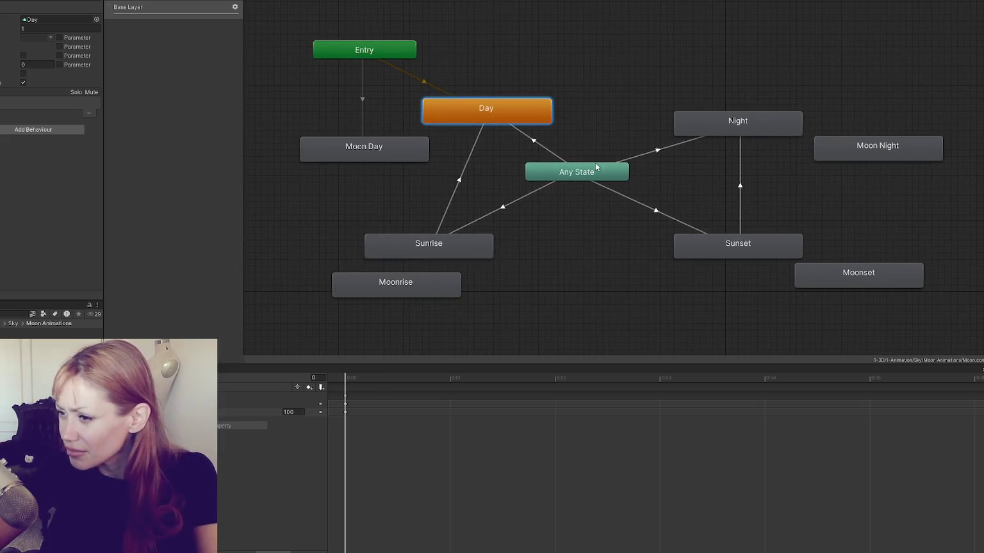
pyautogui.moveTo(403, 142); pyautogui.dragTo(410, 155)
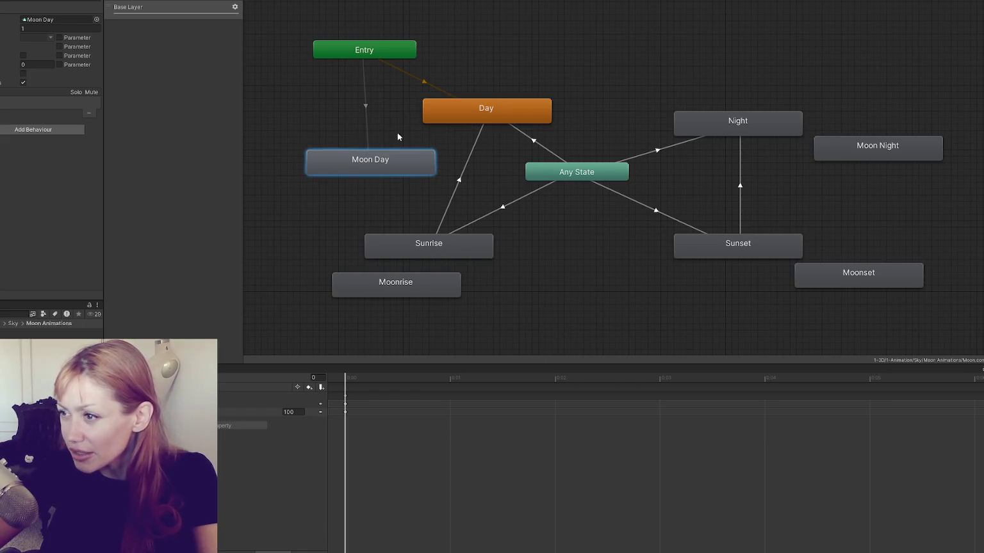
# Compare the Entry transitions and the Day and Moon Day state settings.
pyautogui.click(410, 74)
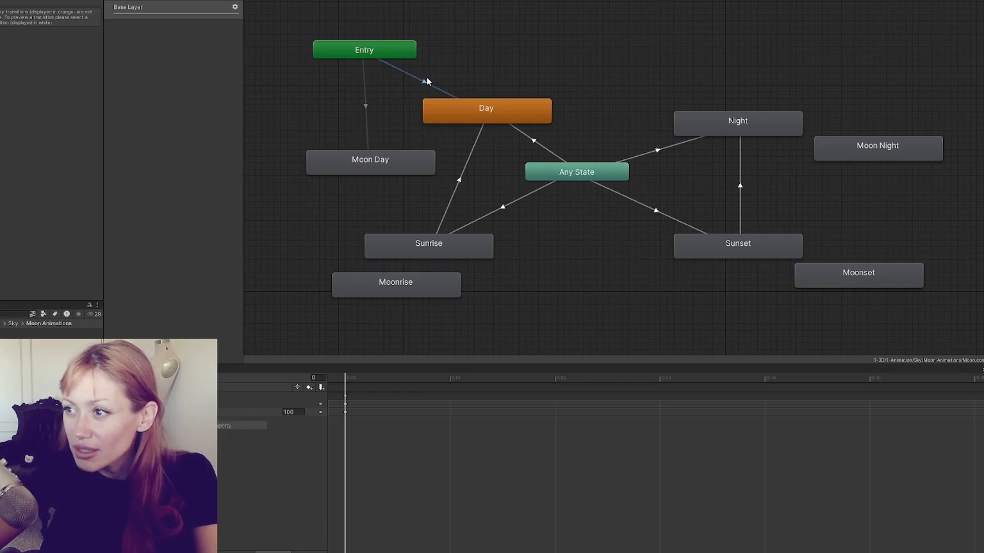
pyautogui.click(352, 99)
pyautogui.click(364, 101)
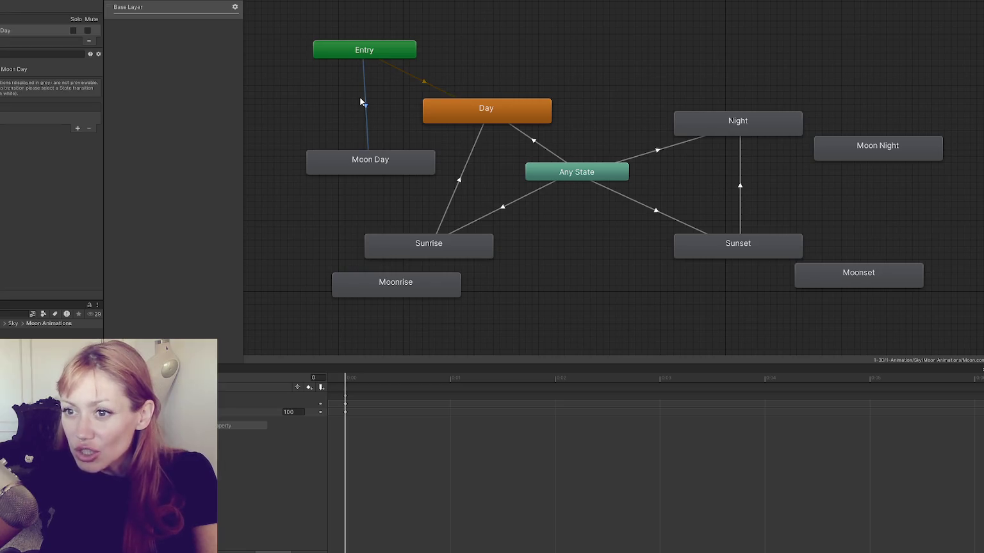
pyautogui.click(503, 116)
pyautogui.click(378, 167)
pyautogui.click(448, 112)
pyautogui.click(383, 170)
pyautogui.click(485, 111)
pyautogui.click(356, 158)
pyautogui.click(414, 145)
pyautogui.click(515, 101)
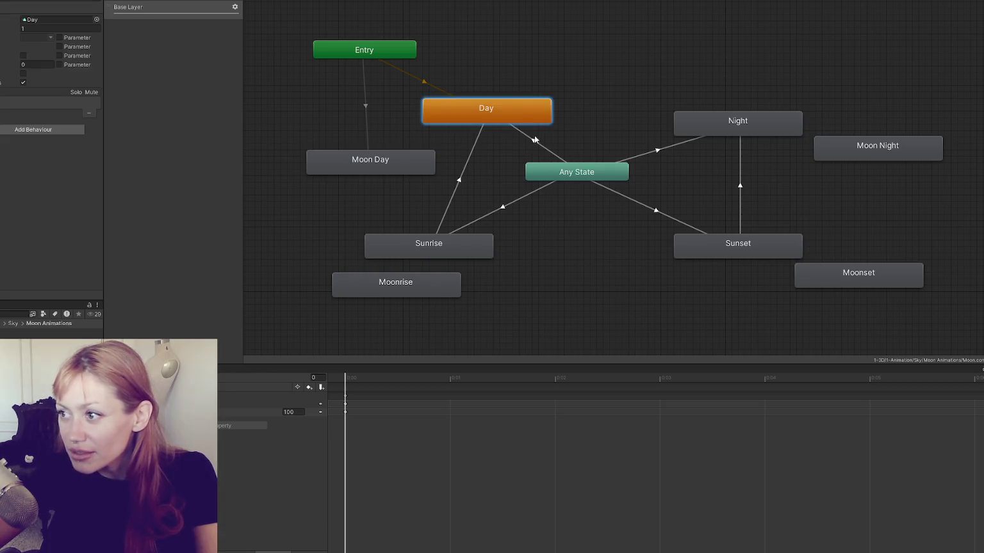
pyautogui.click(534, 145)
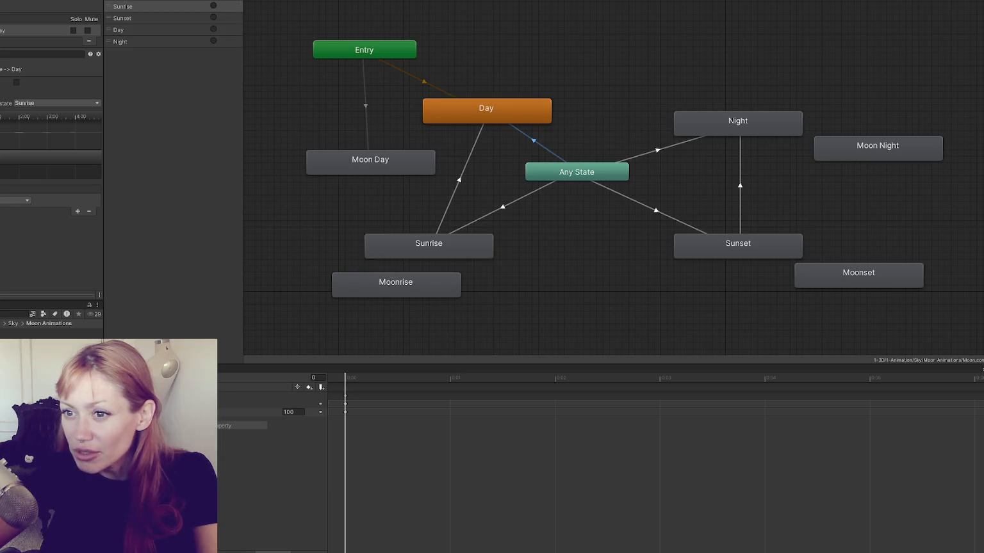
# Add an Any State to Moon Day transition with a parameter condition.
pyautogui.click(556, 170)
pyautogui.rightClick(556, 171)
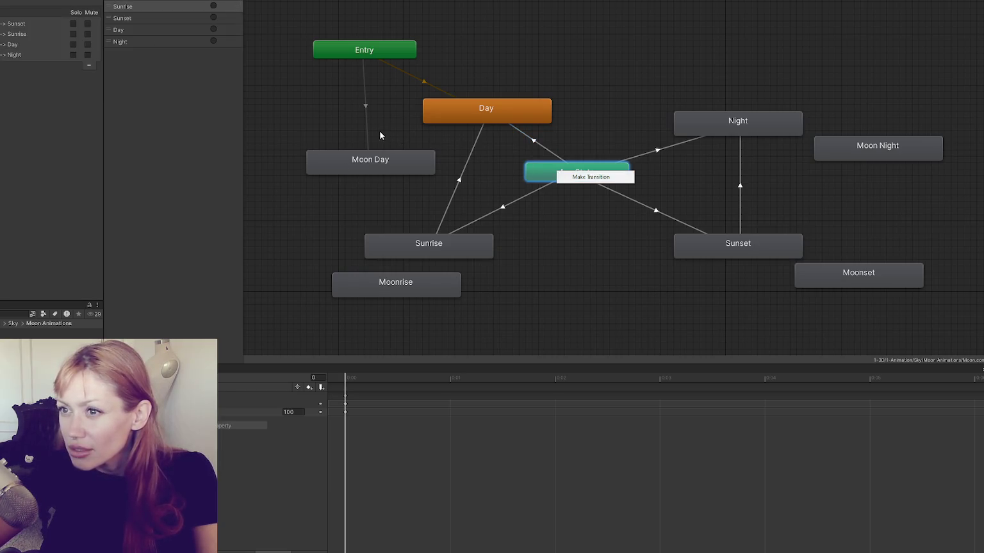
pyautogui.click(589, 177)
pyautogui.click(431, 169)
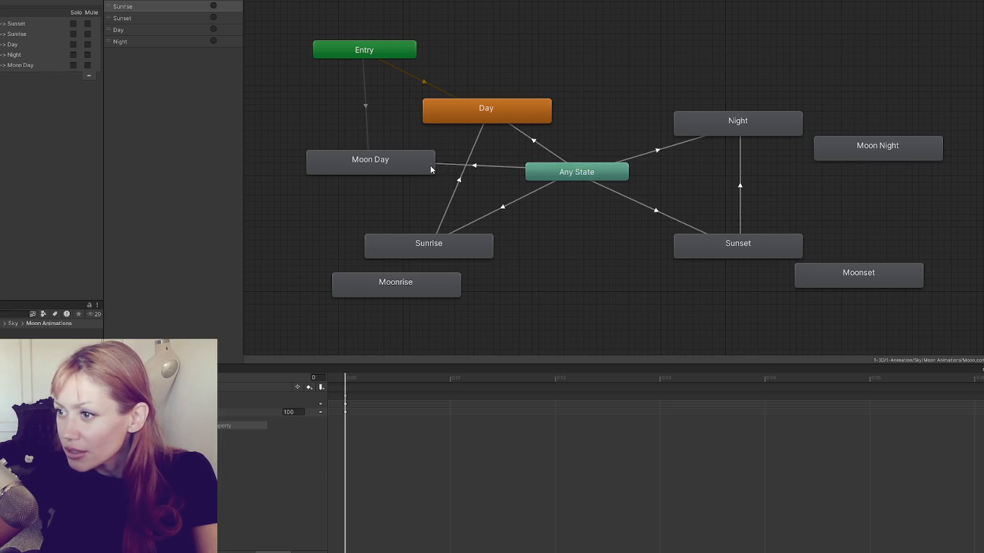
pyautogui.click(508, 166)
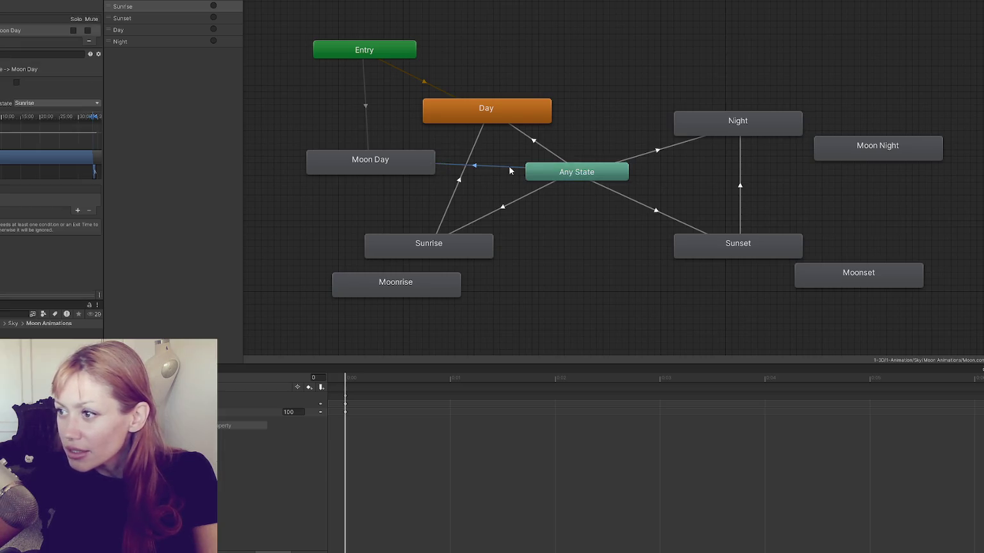
pyautogui.click(78, 211)
pyautogui.click(19, 200)
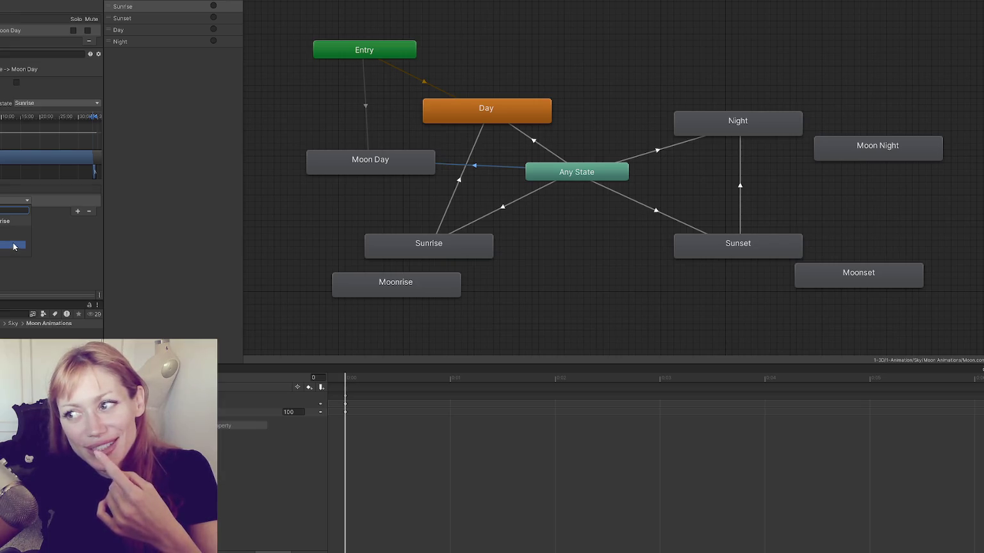
pyautogui.click(13, 239)
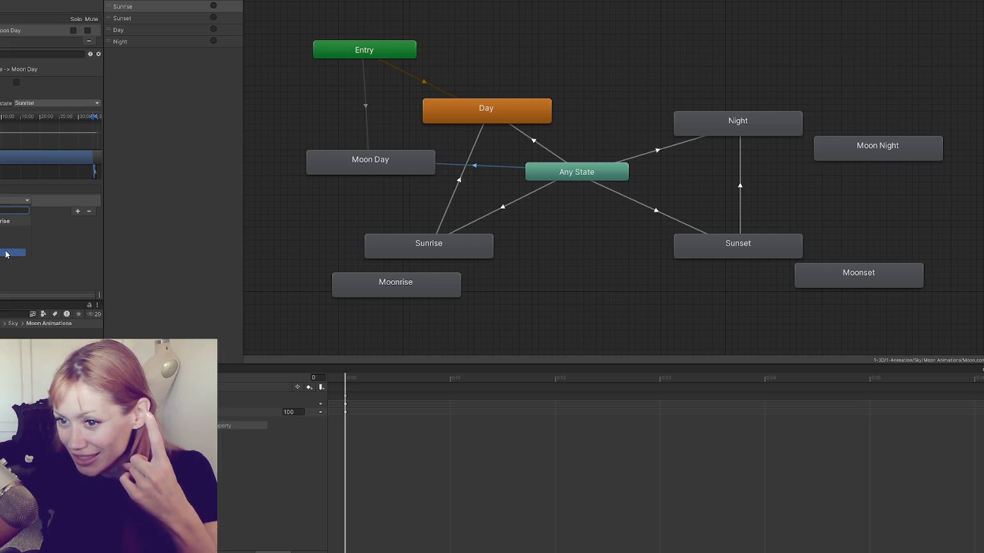
pyautogui.click(13, 240)
# Rename Moon Day to Moon On, delete and re-paste it, and drag in Moon Off.
pyautogui.moveTo(357, 163)
pyautogui.mouseDown()
pyautogui.moveTo(751, 223)
pyautogui.moveTo(745, 210)
pyautogui.moveTo(366, 200)
pyautogui.mouseUp()
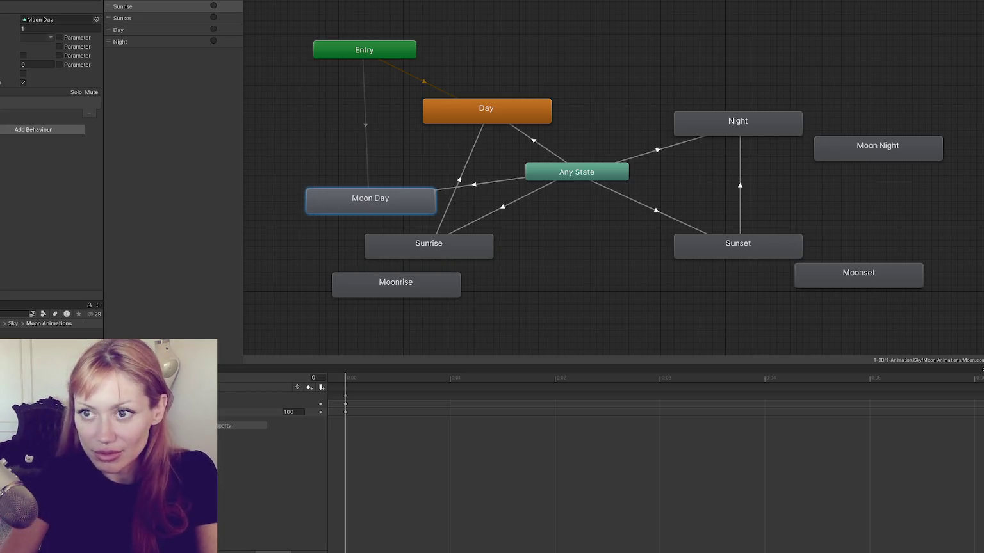
pyautogui.write('On')
pyautogui.press('Return')
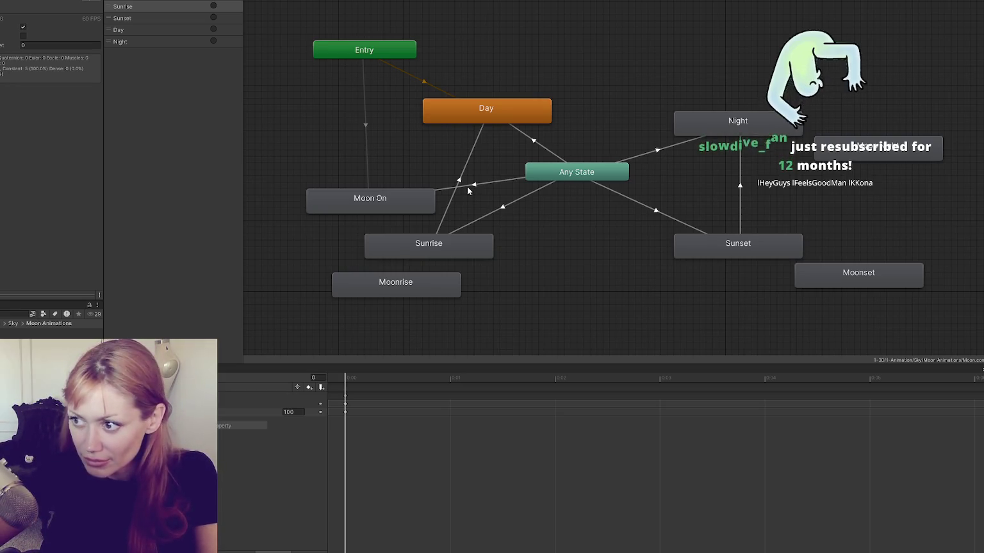
pyautogui.click(393, 202)
pyautogui.press('Delete')
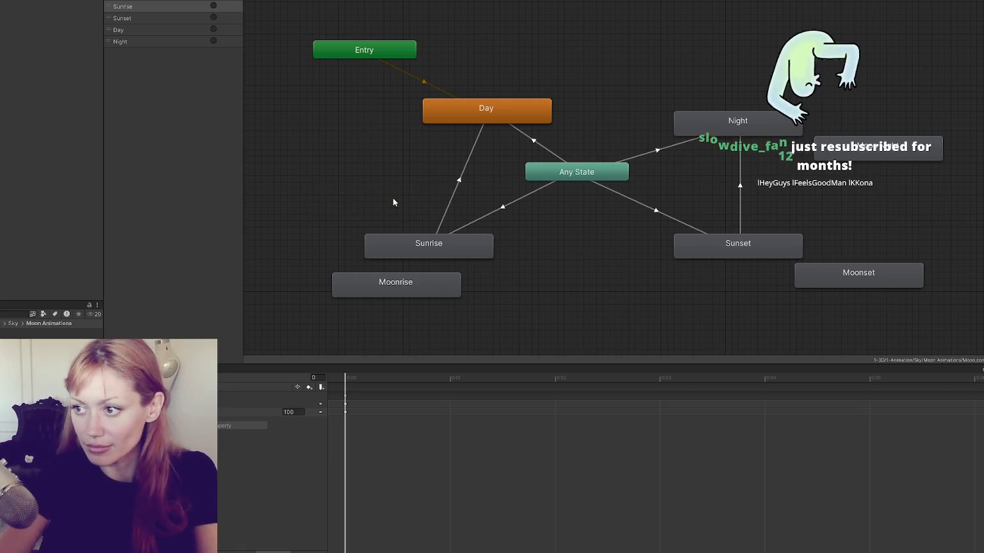
pyautogui.hotkey('ctrl', 'v')
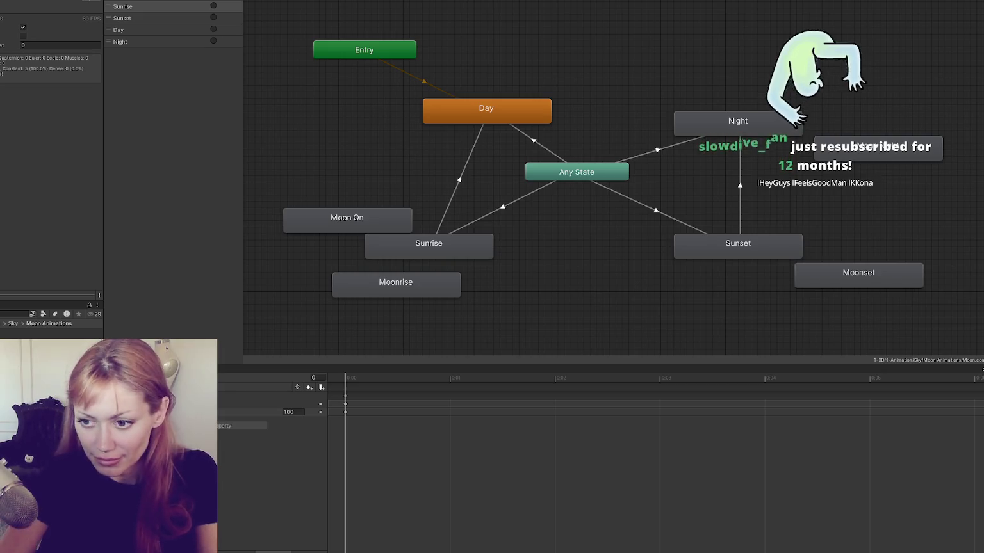
pyautogui.moveTo(173, 522)
pyautogui.mouseDown()
pyautogui.moveTo(426, 349)
pyautogui.moveTo(570, 280)
pyautogui.mouseUp()
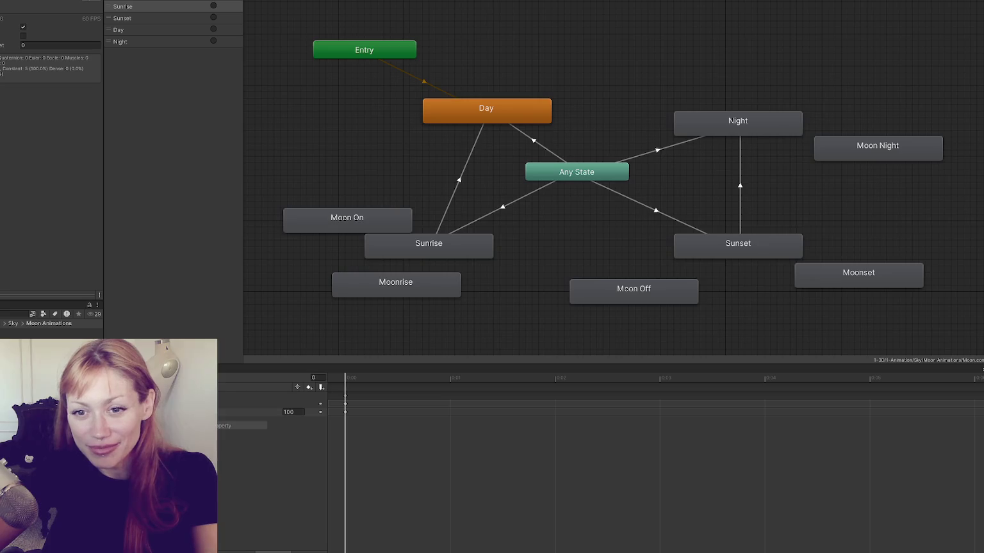
# Move Moon On up-left and Sunrise up-right, then delete the Day state.
pyautogui.moveTo(364, 220)
pyautogui.mouseDown()
pyautogui.moveTo(341, 175)
pyautogui.moveTo(356, 187)
pyautogui.mouseUp()
pyautogui.moveTo(443, 246)
pyautogui.mouseDown()
pyautogui.moveTo(503, 220)
pyautogui.moveTo(593, 215)
pyautogui.mouseUp()
pyautogui.click(504, 105)
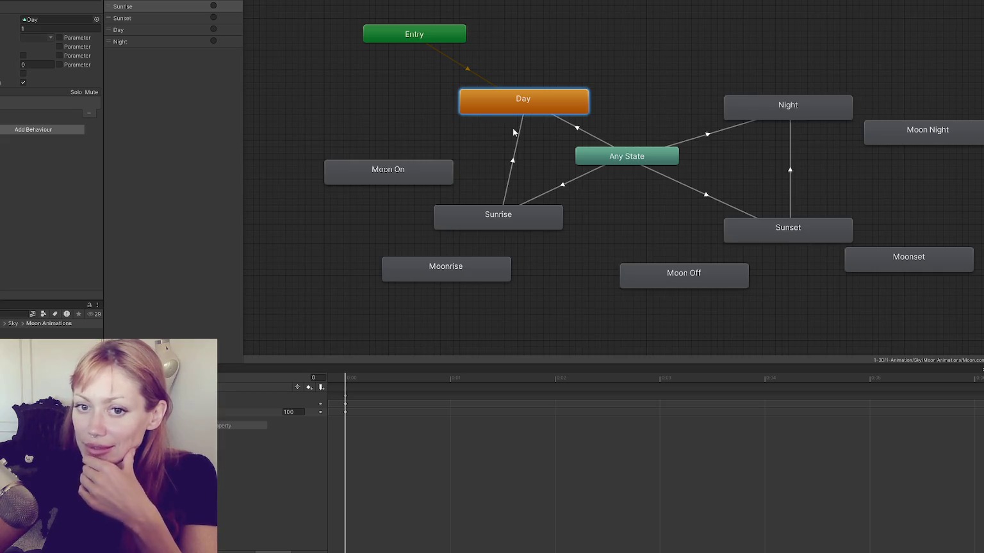
pyautogui.hscroll(3, 513, 132)
pyautogui.scroll(-1, 545, 160)
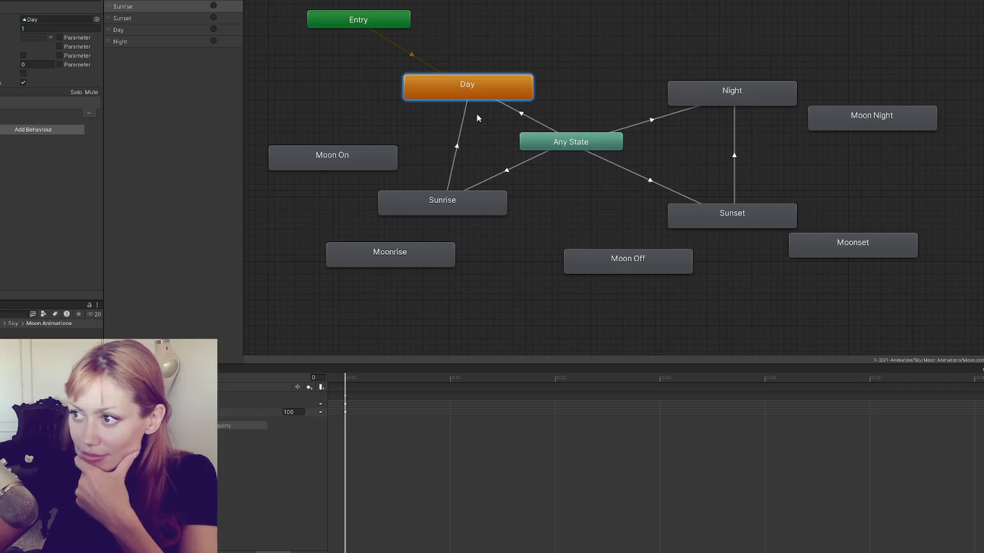
pyautogui.press('Delete')
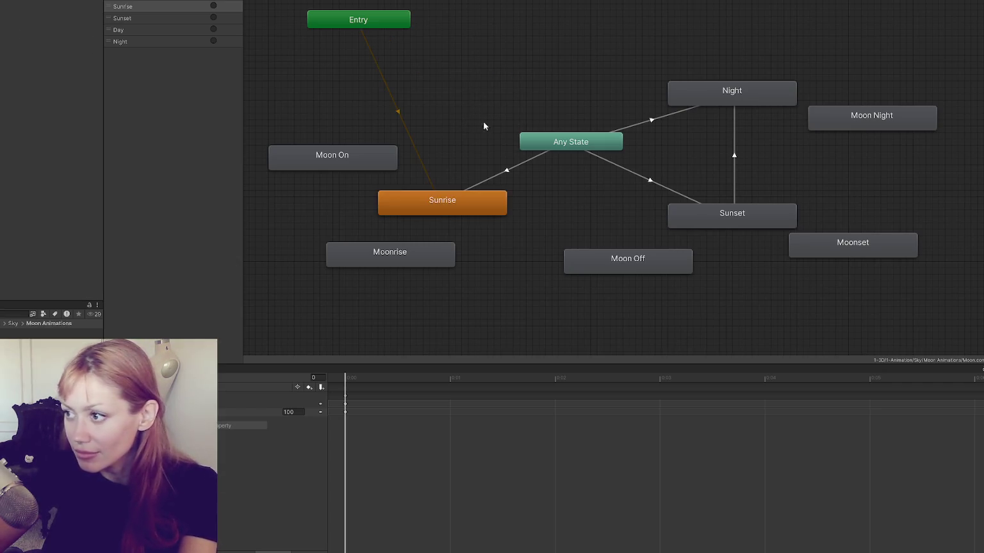
# Make Moon Off the default state, reached from Any State with zero blend duration.
pyautogui.moveTo(613, 261); pyautogui.dragTo(358, 106)
pyautogui.rightClick(366, 101)
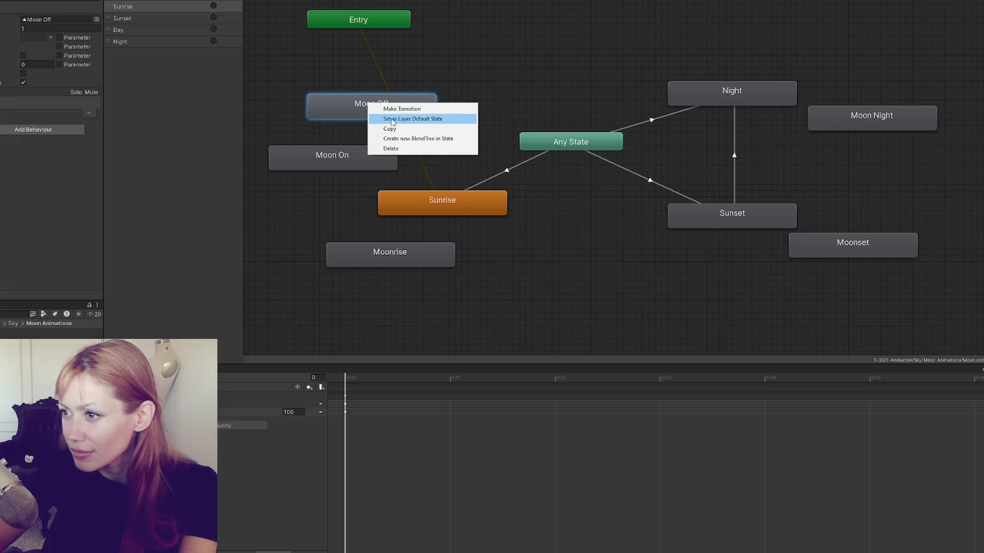
pyautogui.click(397, 116)
pyautogui.rightClick(553, 138)
pyautogui.click(572, 143)
pyautogui.click(410, 109)
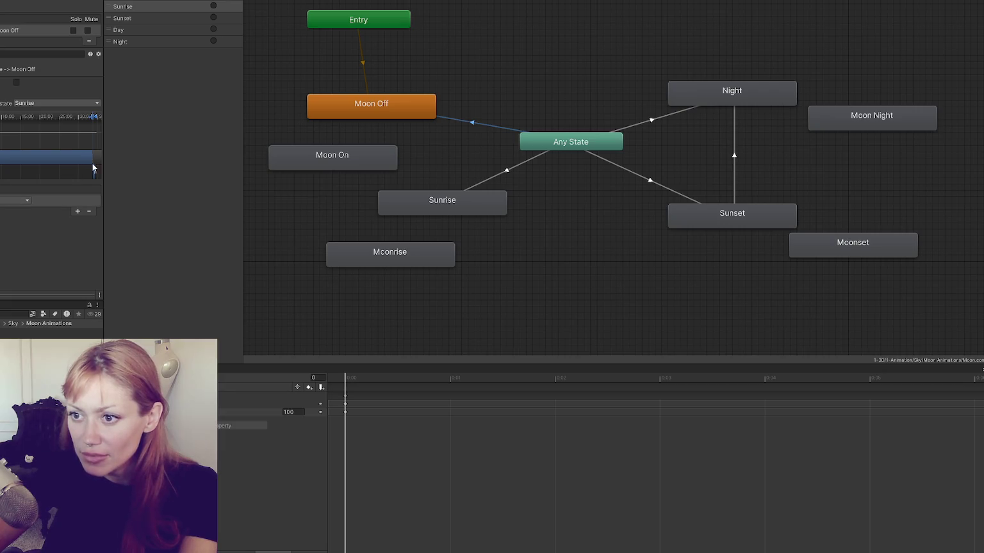
pyautogui.moveTo(93, 121); pyautogui.dragTo(13, 120)
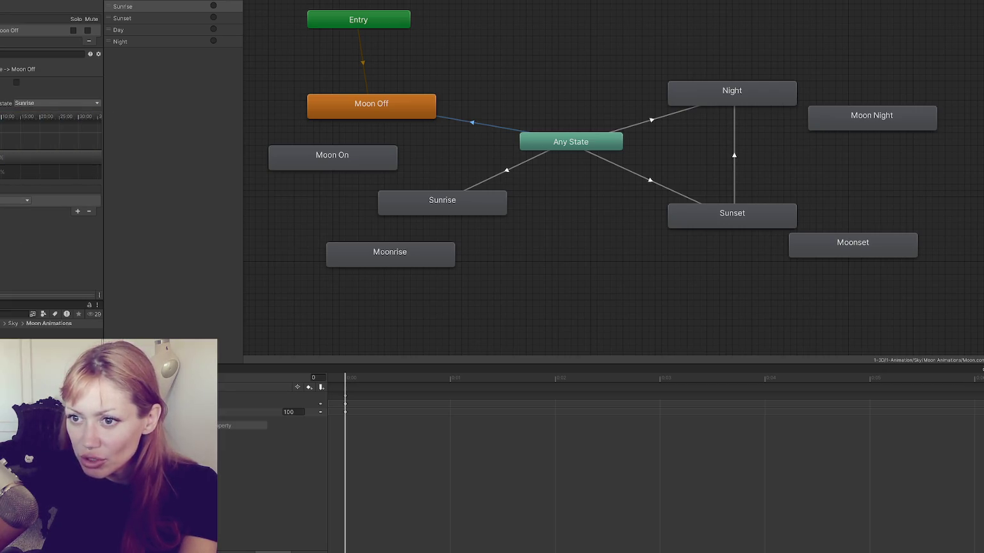
# Delete the Night state and add a conditioned Any State → Moon On transition with longer duration.
pyautogui.moveTo(342, 164)
pyautogui.mouseDown()
pyautogui.moveTo(736, 158)
pyautogui.moveTo(729, 261)
pyautogui.moveTo(742, 61)
pyautogui.moveTo(747, 95)
pyautogui.mouseUp()
pyautogui.click(736, 90)
pyautogui.press('Delete')
pyautogui.rightClick(608, 142)
pyautogui.click(634, 148)
pyautogui.click(704, 96)
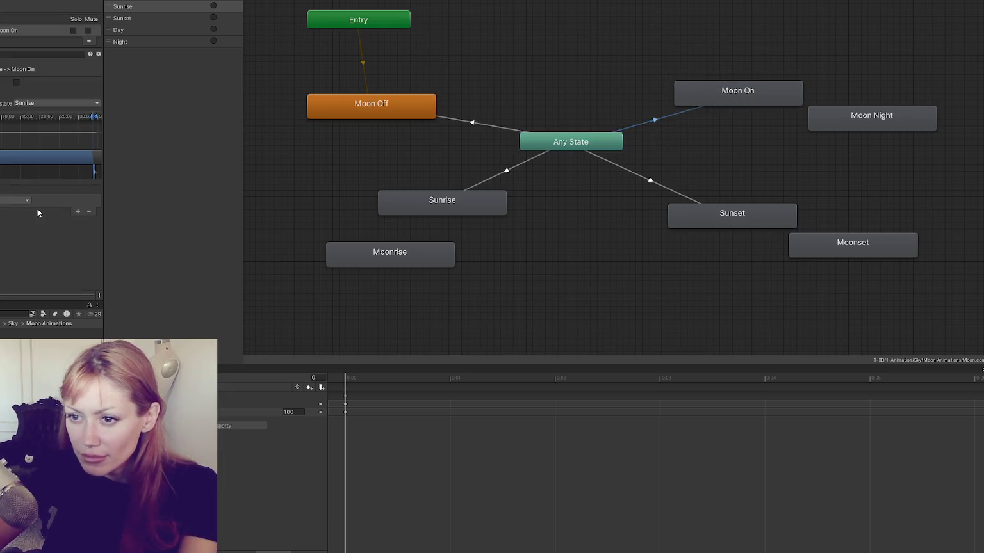
pyautogui.click(3, 203)
pyautogui.click(4, 245)
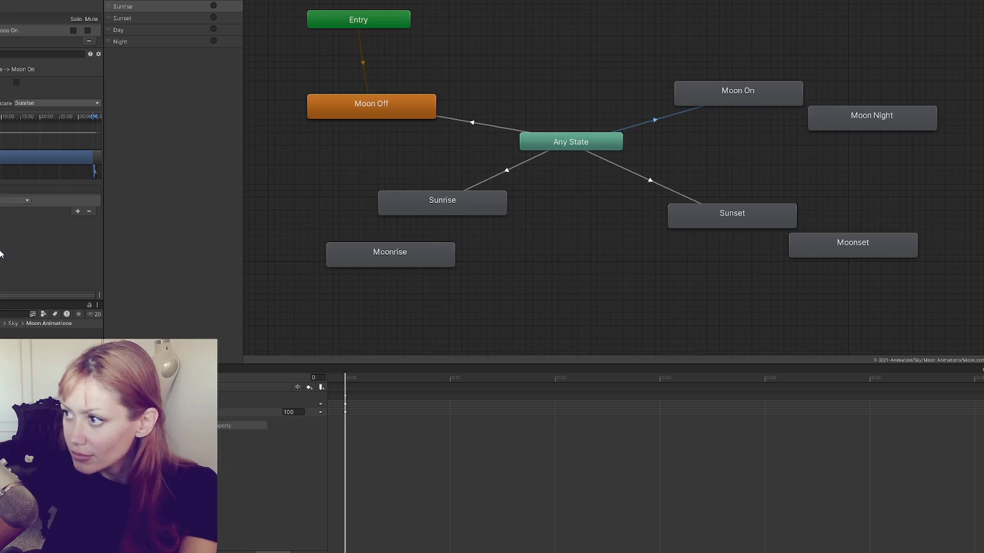
pyautogui.moveTo(93, 119); pyautogui.dragTo(105, 112)
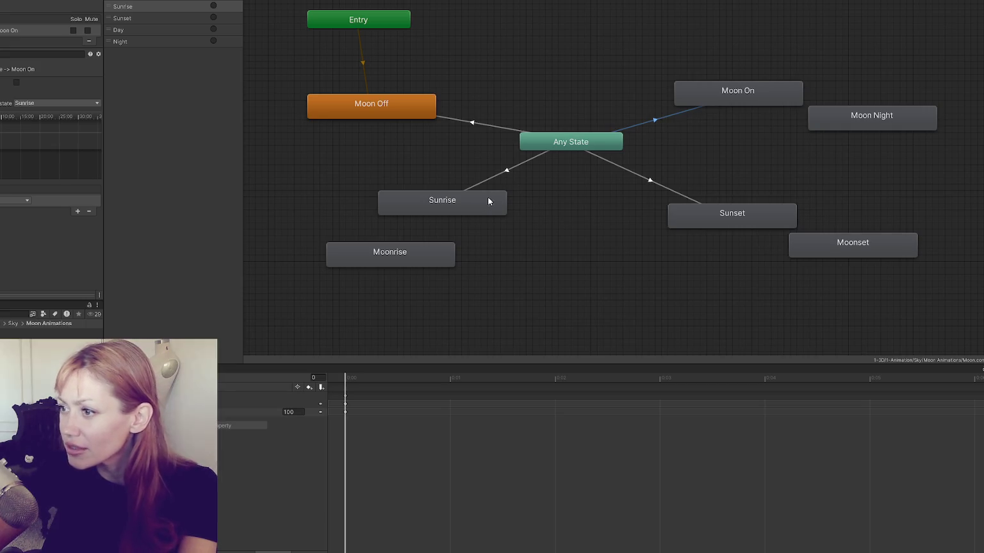
# Delete the Sunrise and Sunset states.
pyautogui.moveTo(464, 205); pyautogui.dragTo(471, 212)
pyautogui.press('Delete')
pyautogui.click(672, 218)
pyautogui.press('Delete')
# Move Moonrise toward the right and add an Any State → Moonrise transition.
pyautogui.moveTo(406, 255)
pyautogui.mouseDown()
pyautogui.moveTo(533, 219)
pyautogui.moveTo(731, 211)
pyautogui.mouseUp()
pyautogui.rightClick(589, 144)
pyautogui.click(621, 149)
pyautogui.click(725, 212)
# Delete the Moon Night and Moonset states.
pyautogui.click(881, 125)
pyautogui.press('Delete')
pyautogui.click(867, 240)
pyautogui.press('Delete')
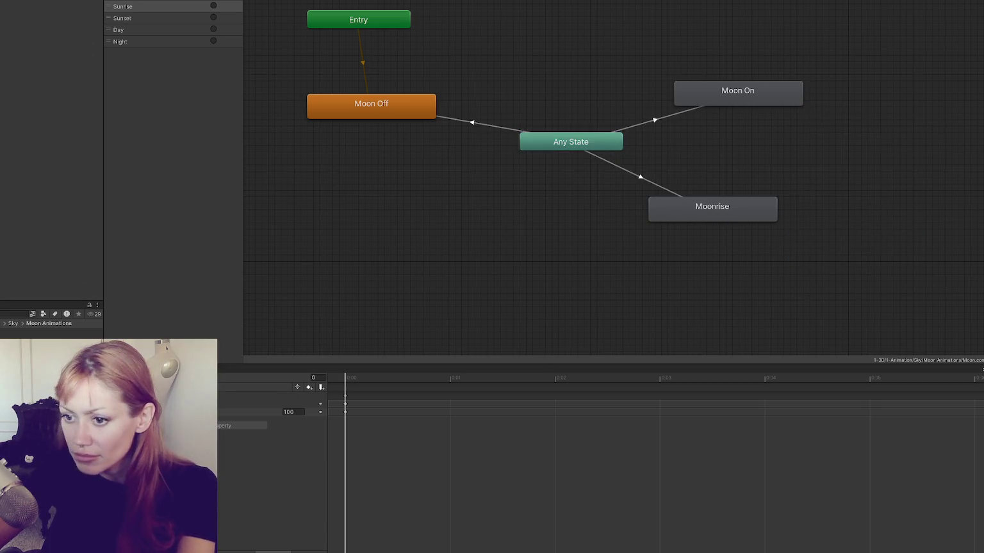
# Add a Moonset state at the lower left and connect Any State to it.
pyautogui.moveTo(58, 359); pyautogui.dragTo(424, 224)
pyautogui.moveTo(507, 247); pyautogui.dragTo(418, 244)
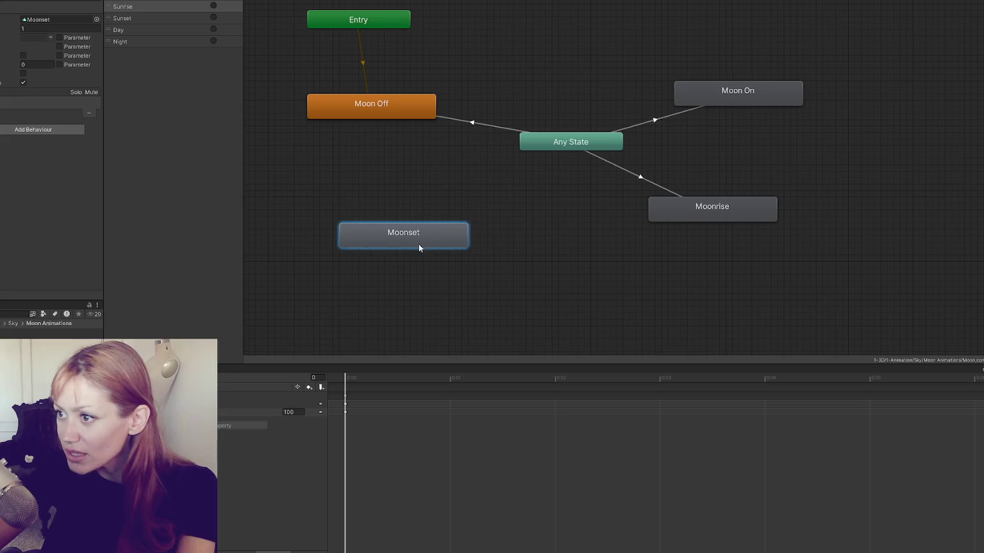
pyautogui.rightClick(541, 142)
pyautogui.click(563, 149)
pyautogui.click(431, 239)
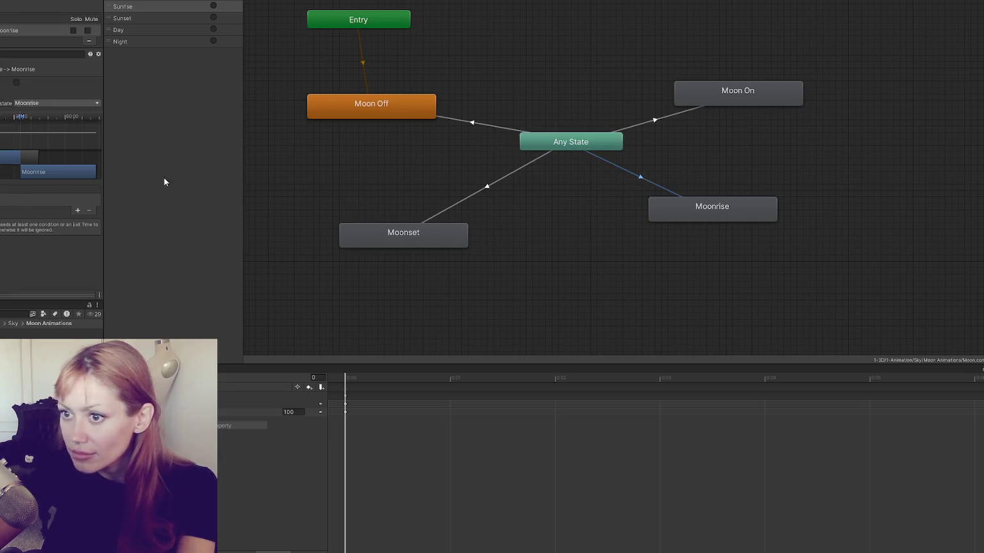
# Adjust the Any State → Moonrise transition timing and add a new condition to it.
pyautogui.moveTo(19, 124); pyautogui.dragTo(0, 126)
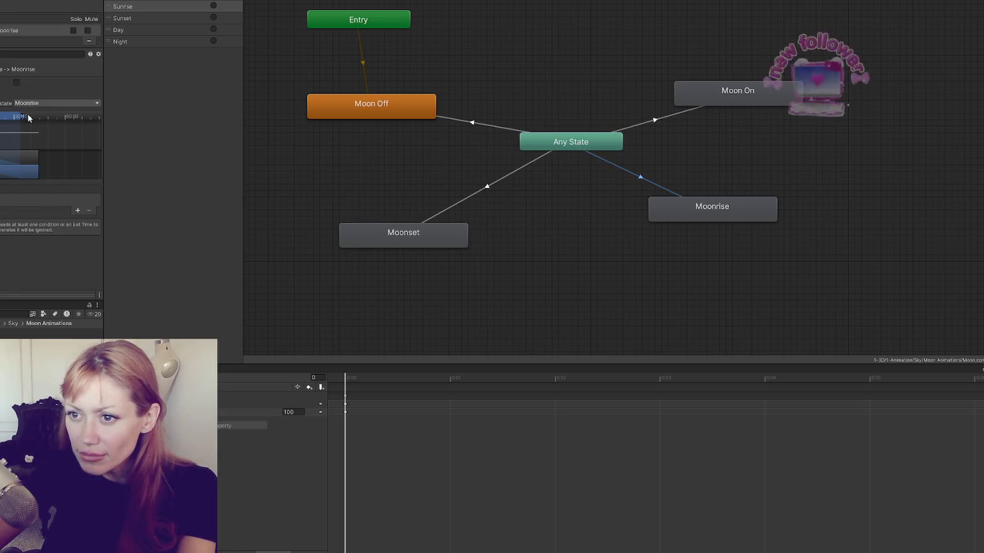
pyautogui.click(78, 210)
pyautogui.click(16, 200)
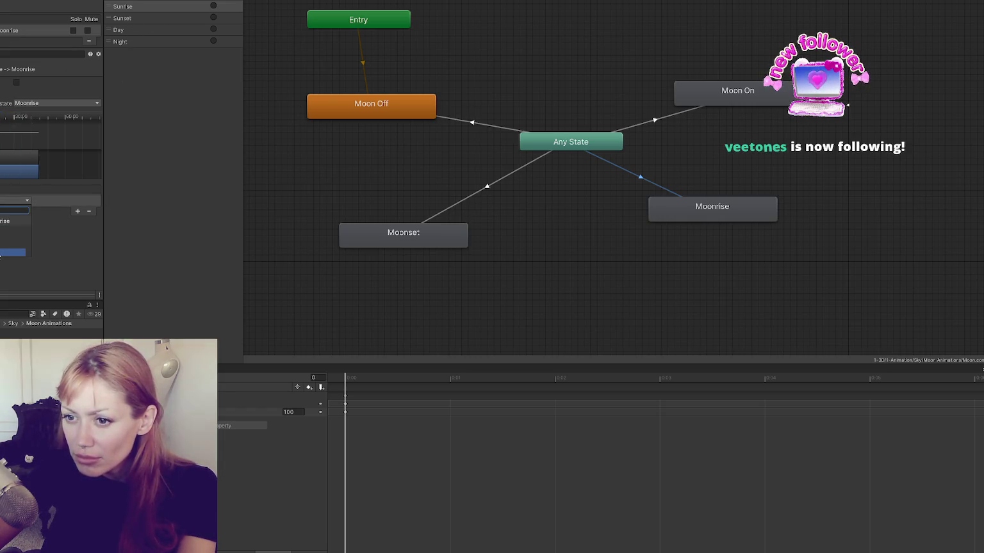
# Rename the Sunrise parameter to Moonrise and the Sunset parameter to Moonset.
pyautogui.click(124, 12)
pyautogui.doubleClick(127, 7)
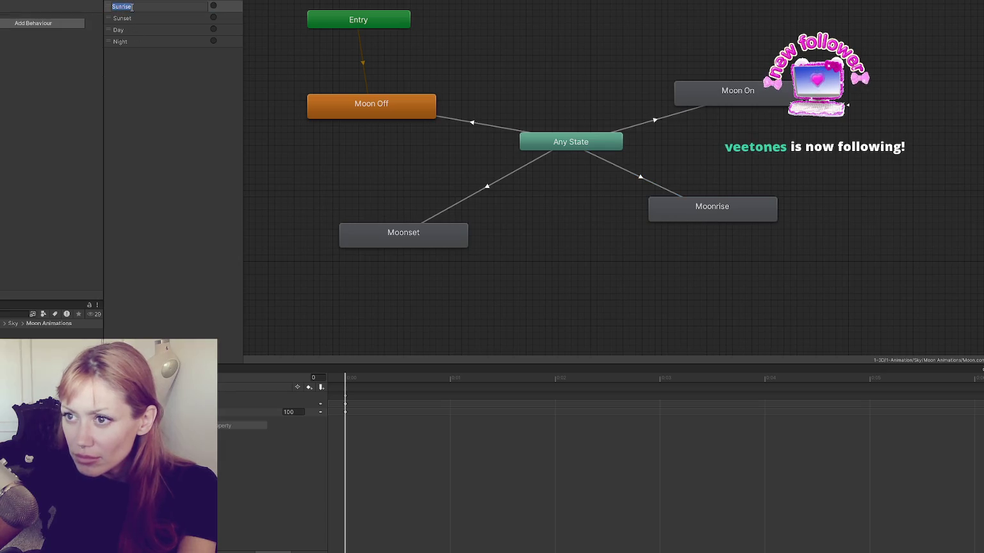
pyautogui.write('Moonrise')
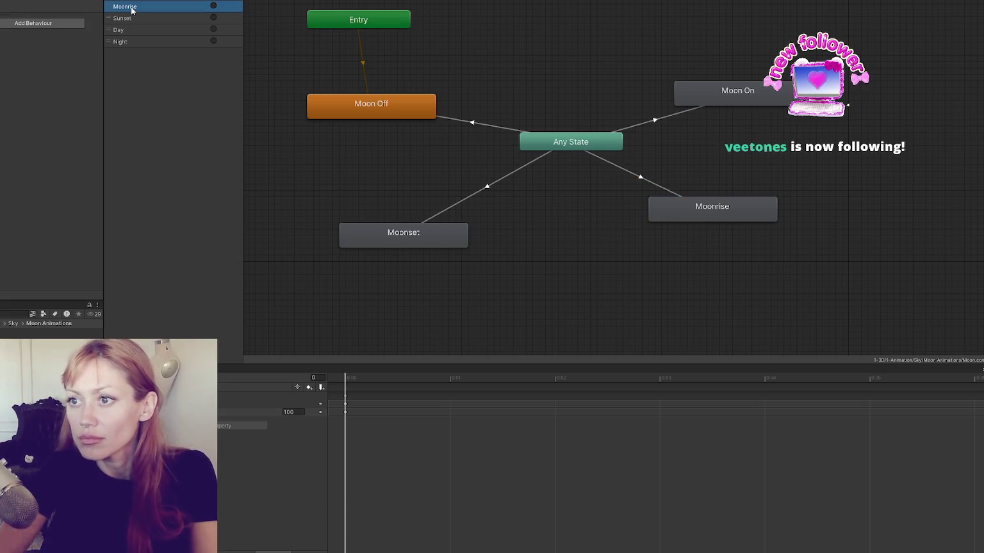
pyautogui.click(122, 19)
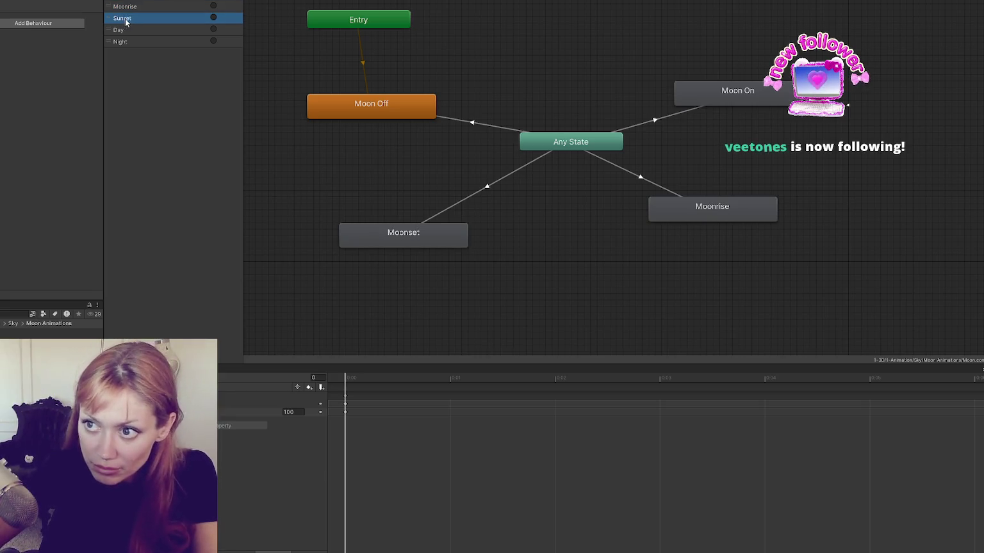
pyautogui.doubleClick(122, 18)
pyautogui.write('Moons')
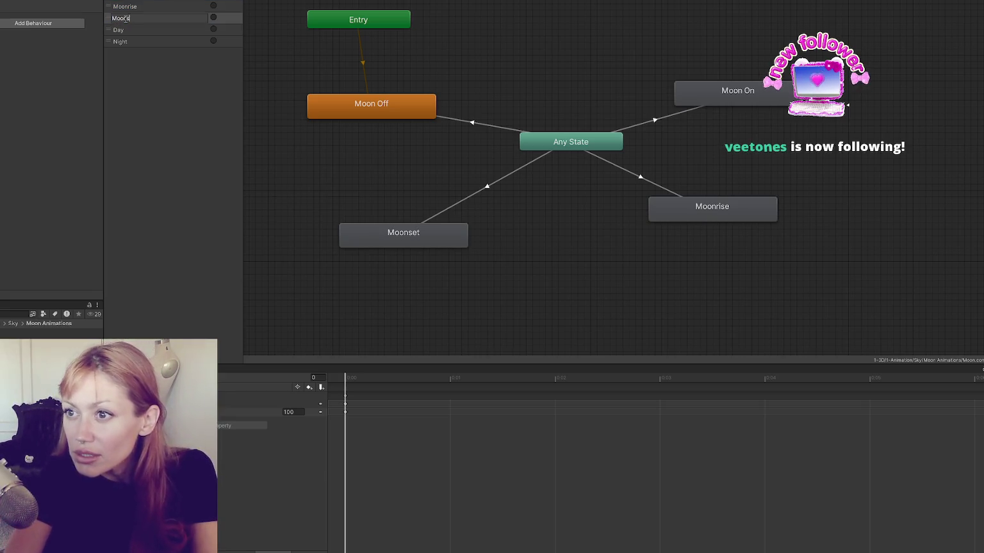
pyautogui.write('et')
# Give the Any State → Moonset transition a parameter condition.
pyautogui.click(497, 186)
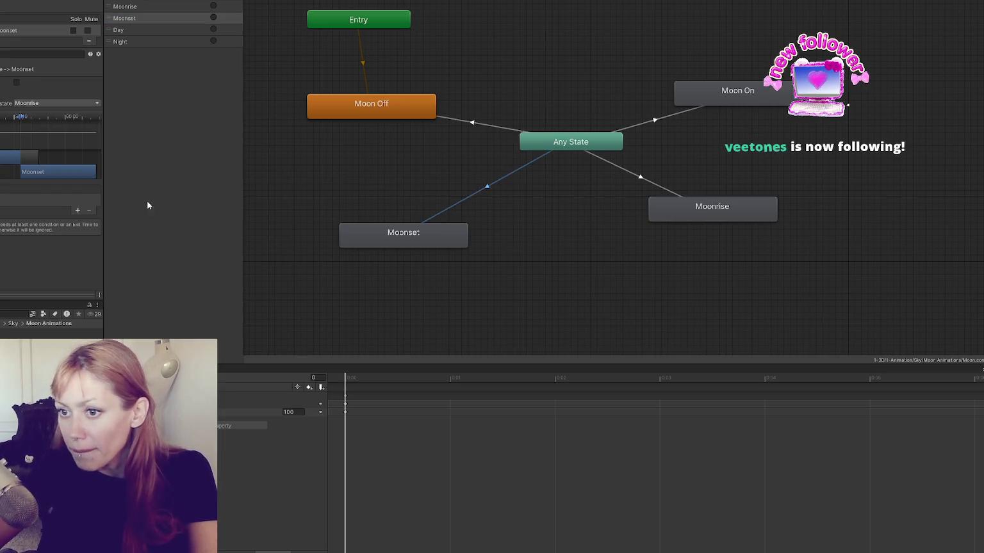
pyautogui.click(78, 211)
pyautogui.click(9, 200)
pyautogui.click(3, 250)
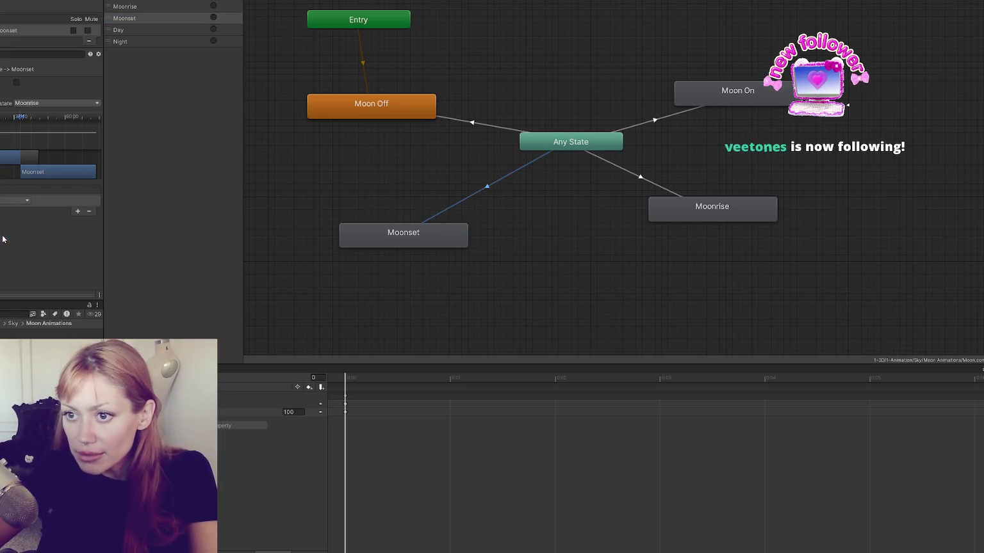
pyautogui.click(20, 120)
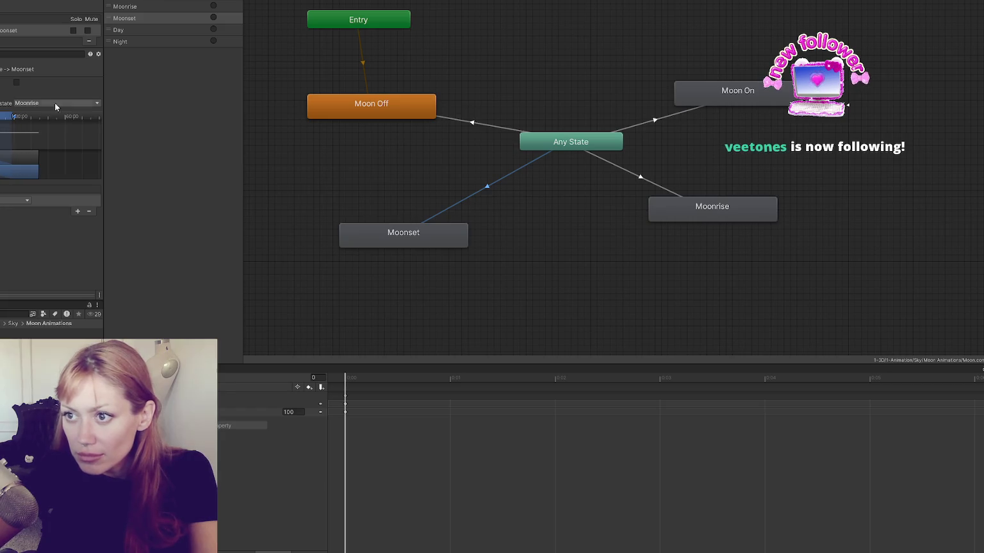
pyautogui.click(640, 179)
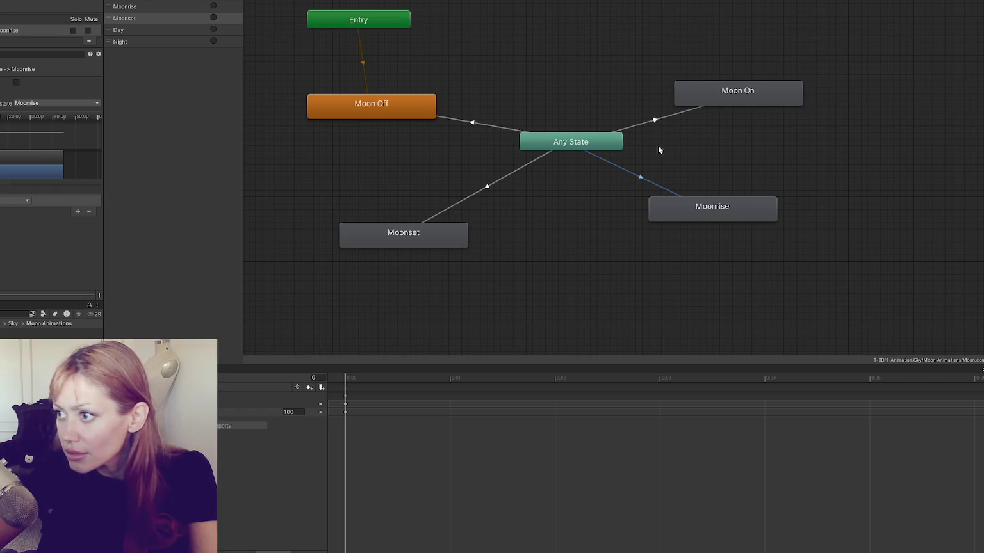
# Inspect the exit time settings of the sun controller's Any State → Sunset transition.
pyautogui.moveTo(693, 207); pyautogui.dragTo(693, 213)
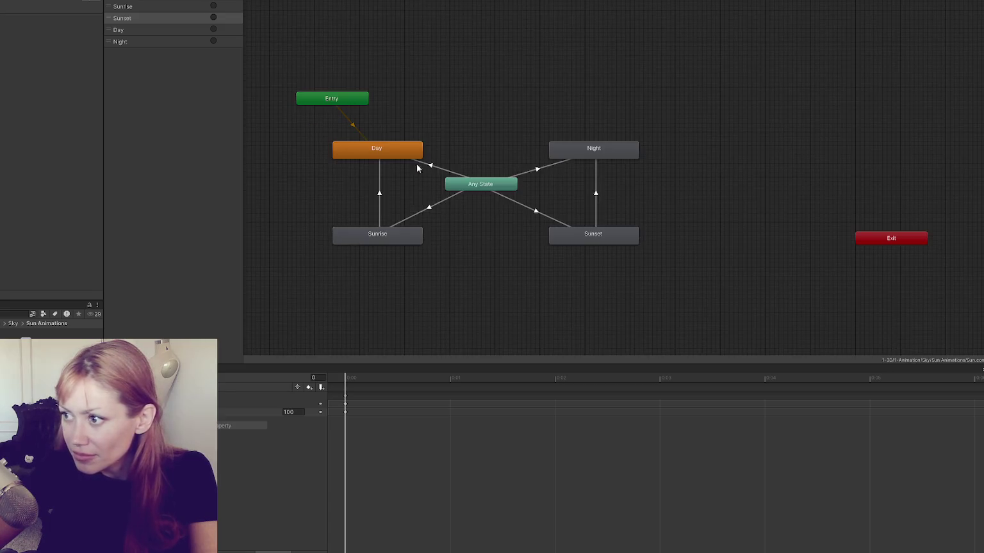
pyautogui.click(554, 221)
pyautogui.click(51, 91)
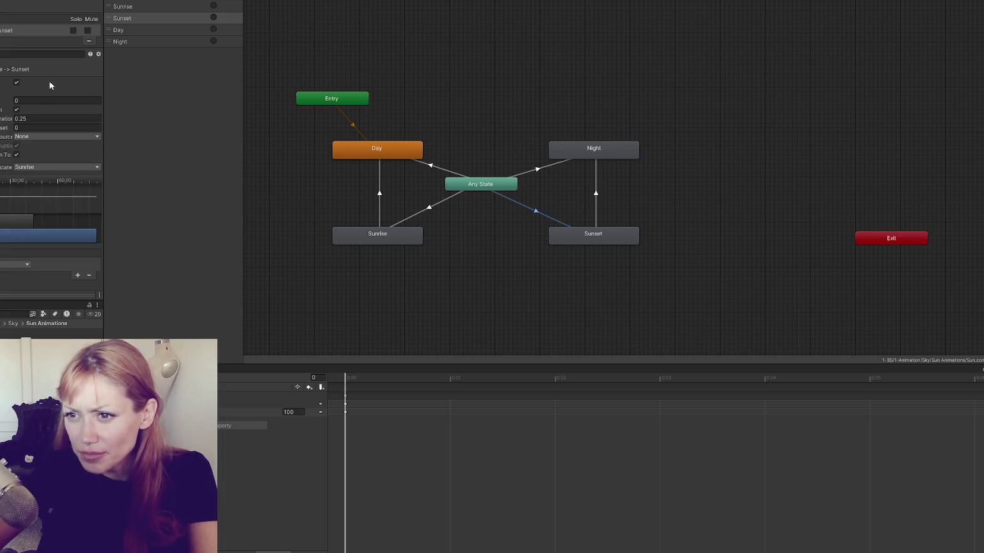
pyautogui.click(18, 101)
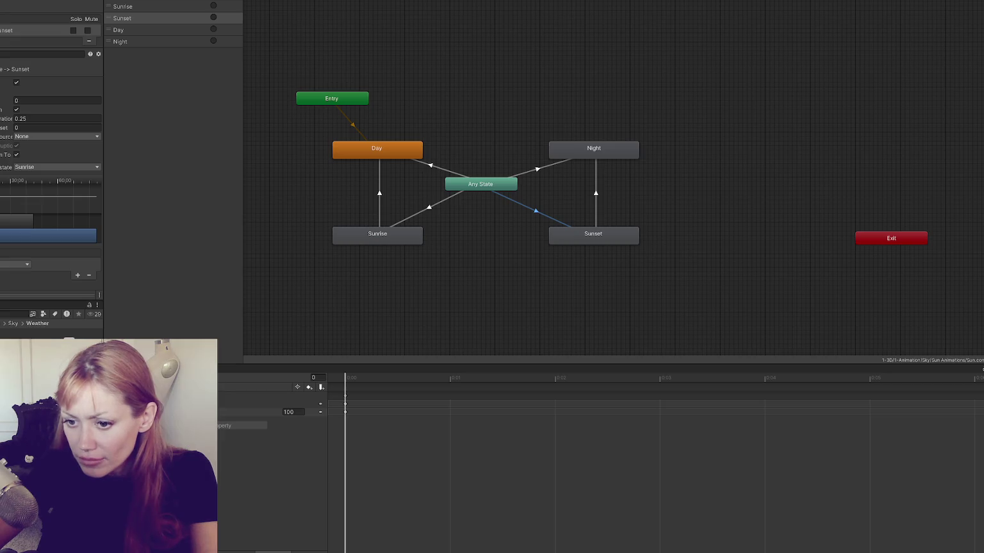
# Add a transition from Moonrise to Moon On.
pyautogui.rightClick(574, 235)
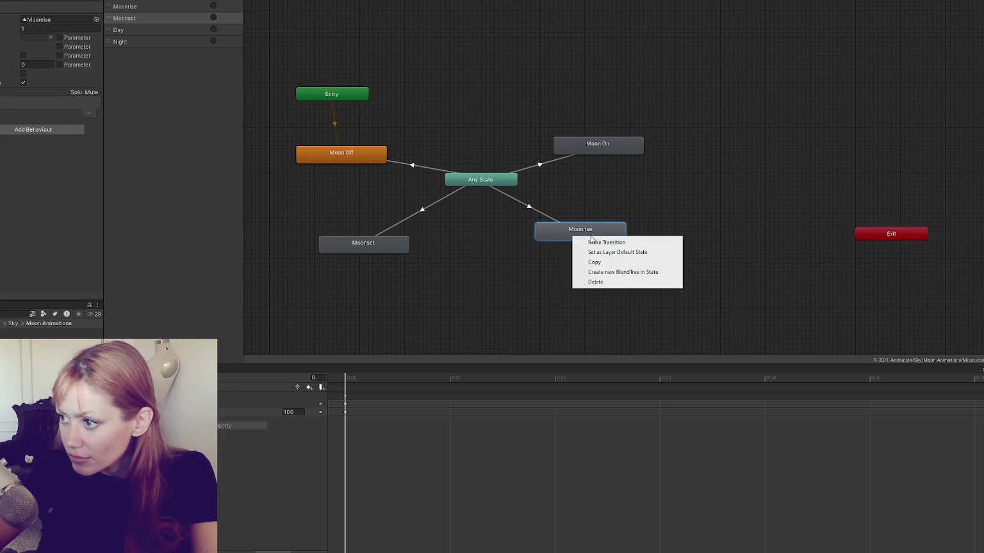
pyautogui.click(592, 243)
pyautogui.click(603, 146)
pyautogui.click(541, 212)
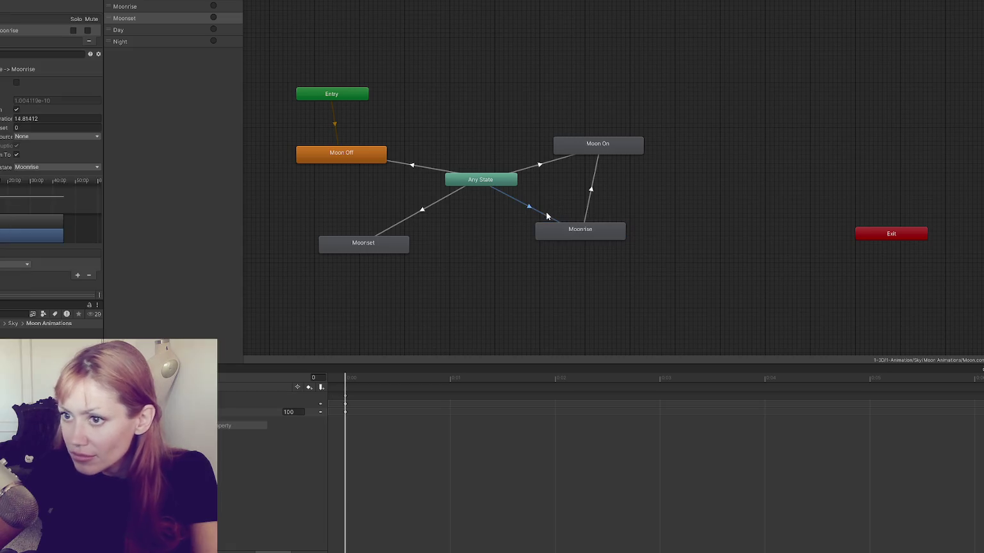
# Add a Moonset → Moon Off transition and enable Has Exit Time on Any State → Moonset.
pyautogui.rightClick(357, 239)
pyautogui.click(410, 249)
pyautogui.click(351, 157)
pyautogui.click(409, 216)
pyautogui.click(16, 82)
pyautogui.click(16, 83)
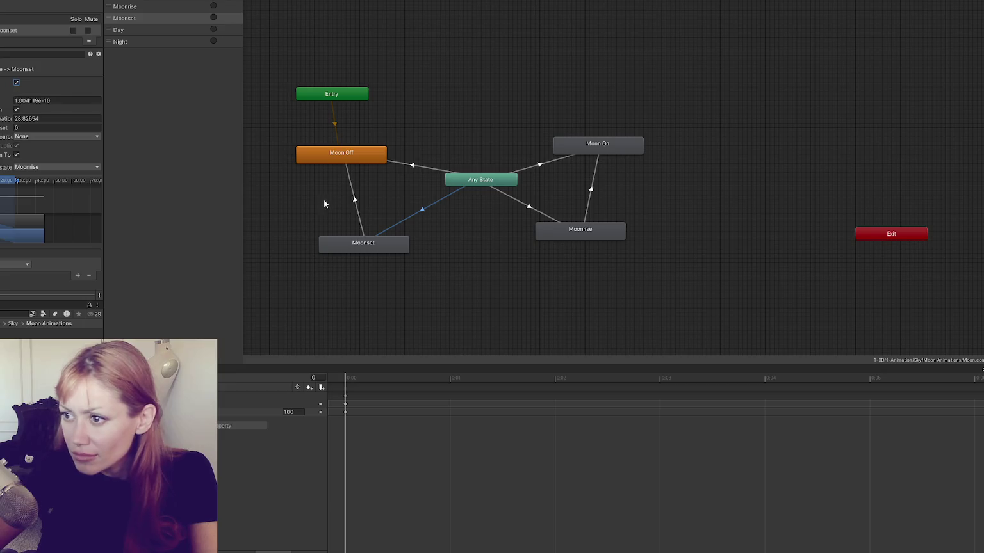
pyautogui.click(312, 210)
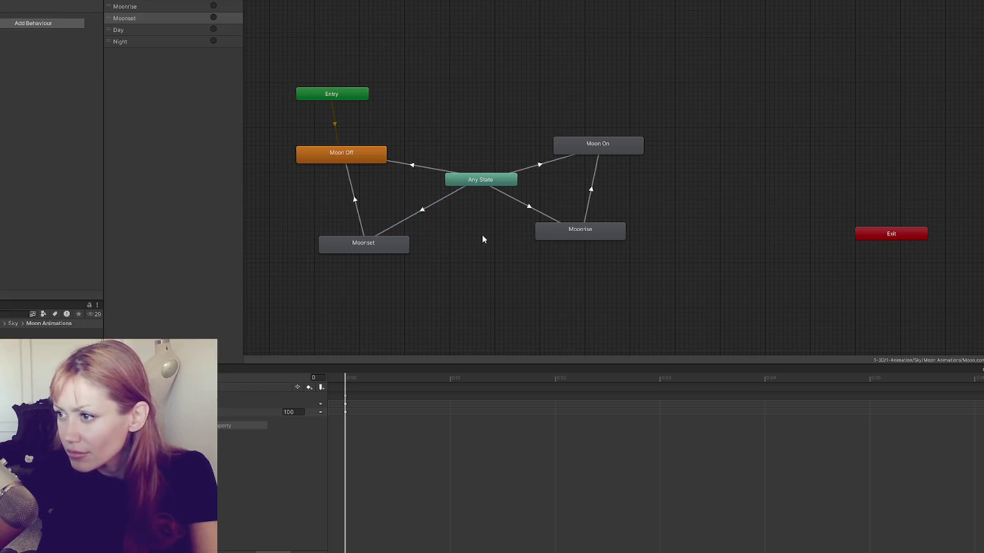